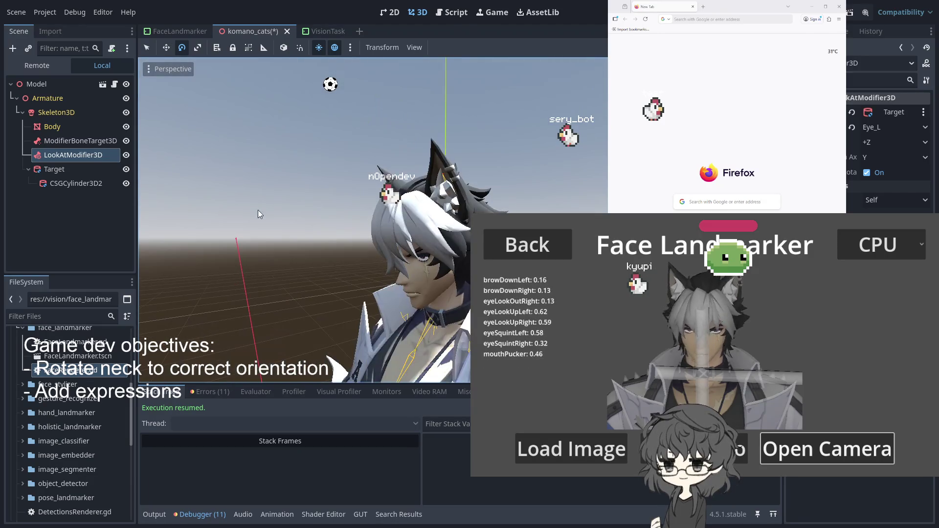
# Put the avatar's Skeleton3D into bone-edit mode and select the Eye_L bone.
pyautogui.click(65, 114)
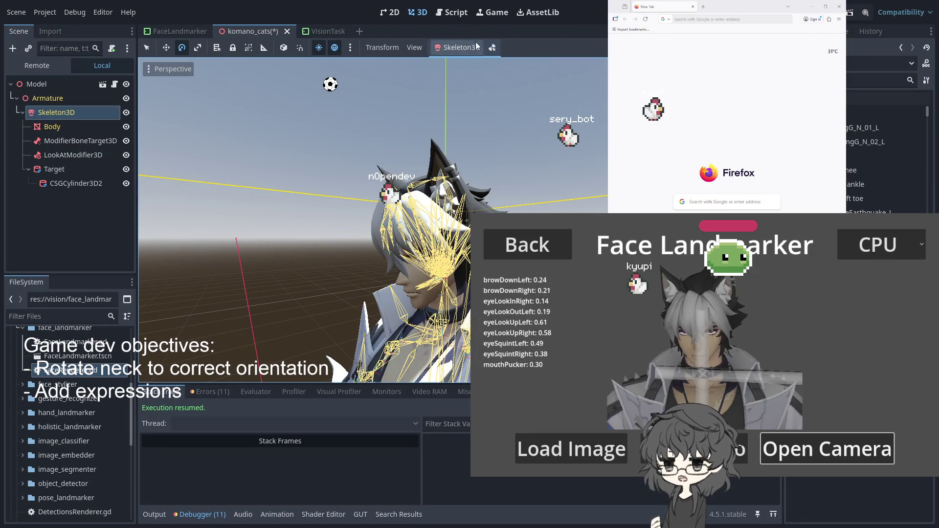
pyautogui.click(491, 47)
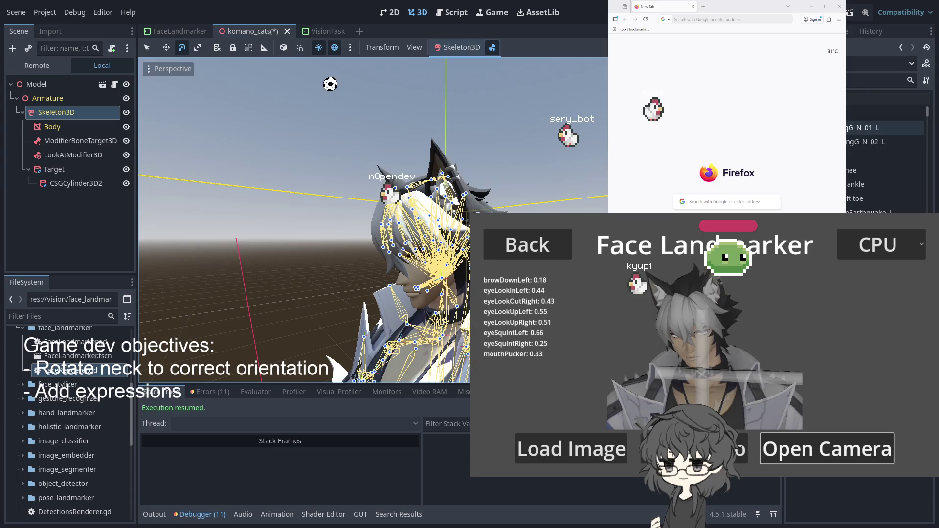
pyautogui.scroll(-2, 885, 156)
pyautogui.scroll(-3, 885, 162)
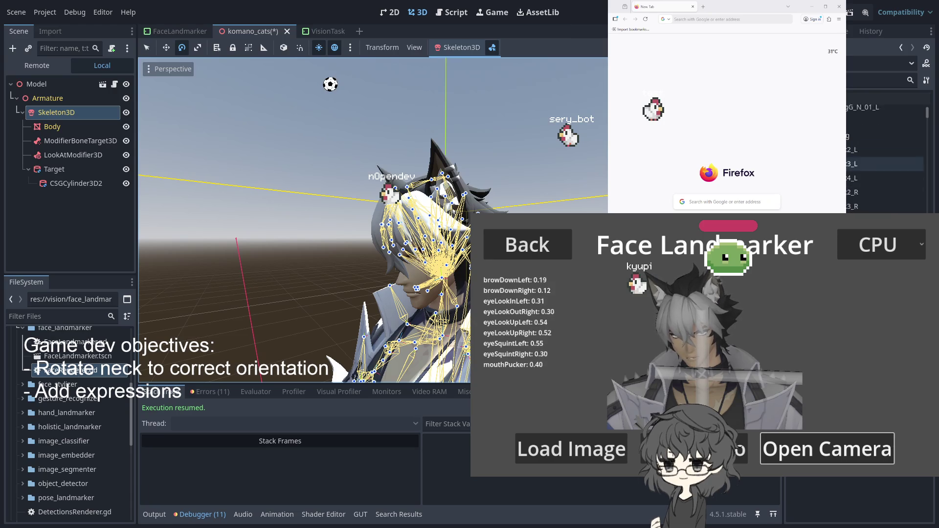
pyautogui.scroll(-3, 885, 207)
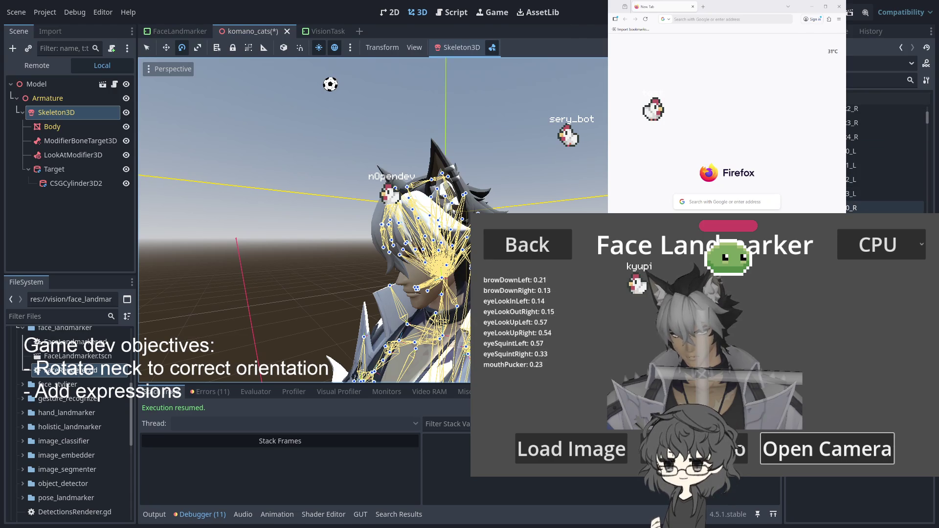
pyautogui.scroll(-6, 885, 167)
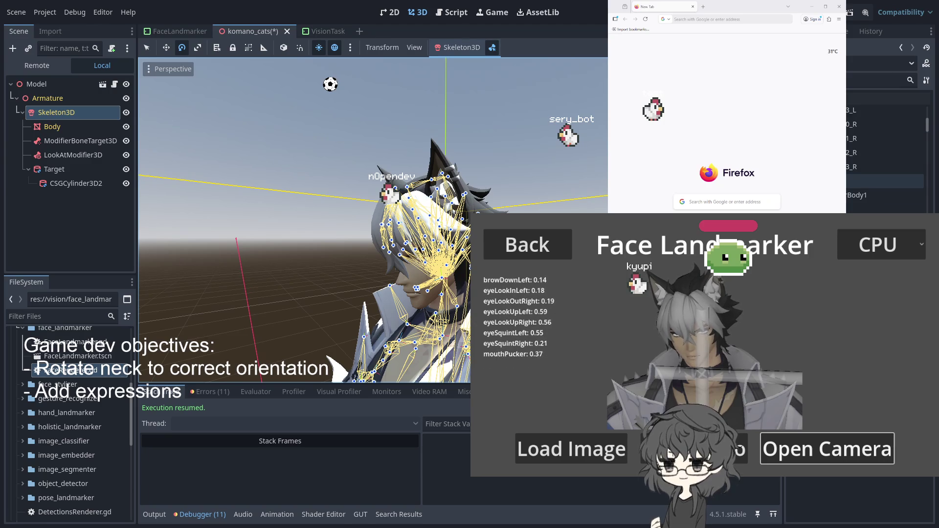
pyautogui.scroll(-3, 864, 211)
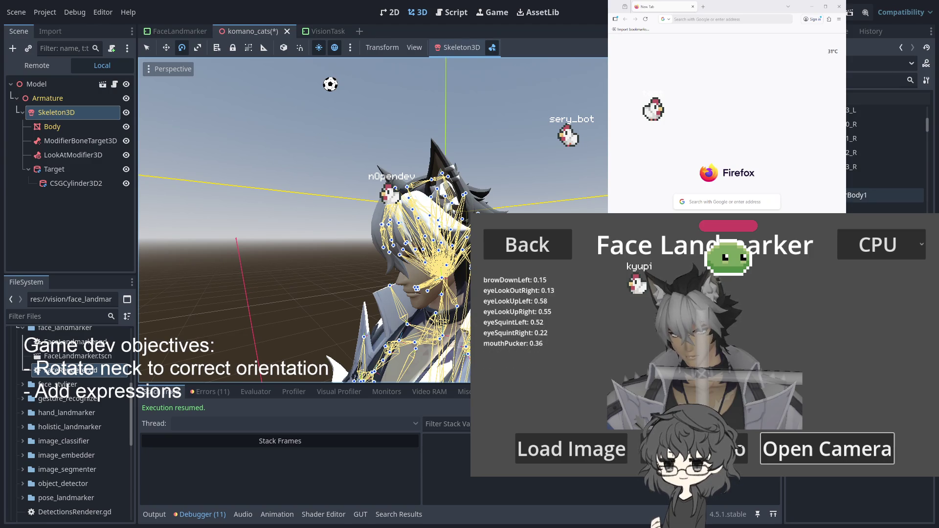
pyautogui.click(864, 211)
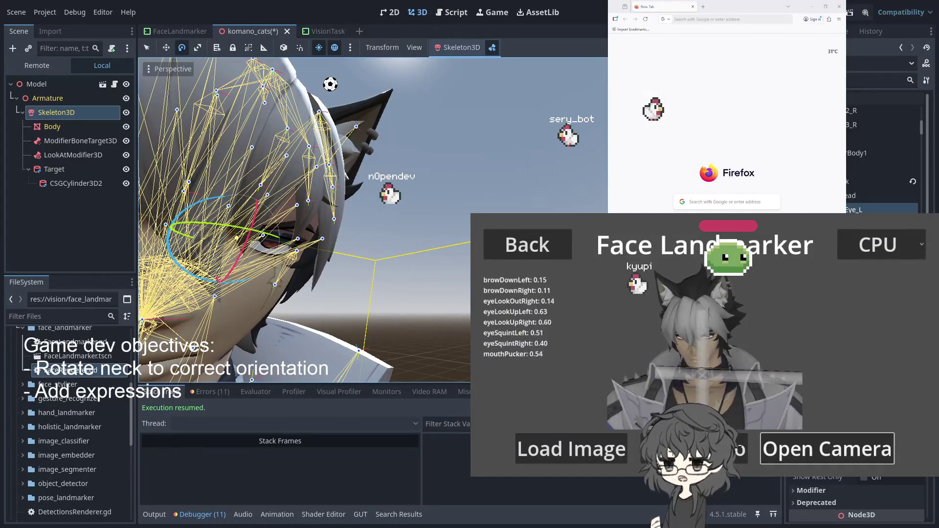
# Orbit toward the head and switch the bone gizmo to the Move tool.
pyautogui.moveTo(303, 274)
pyautogui.mouseDown()
pyautogui.moveTo(330, 300)
pyautogui.moveTo(322, 299)
pyautogui.mouseUp()
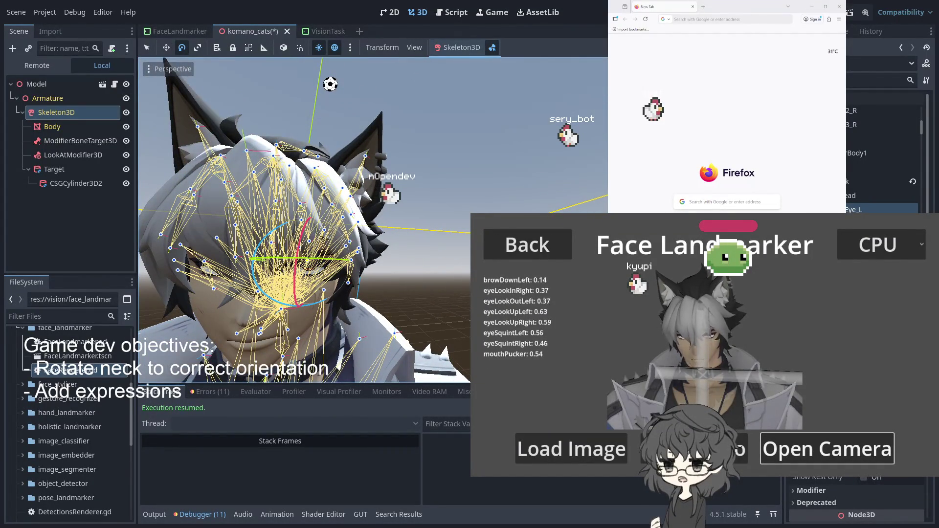
pyautogui.scroll(-3, 887, 156)
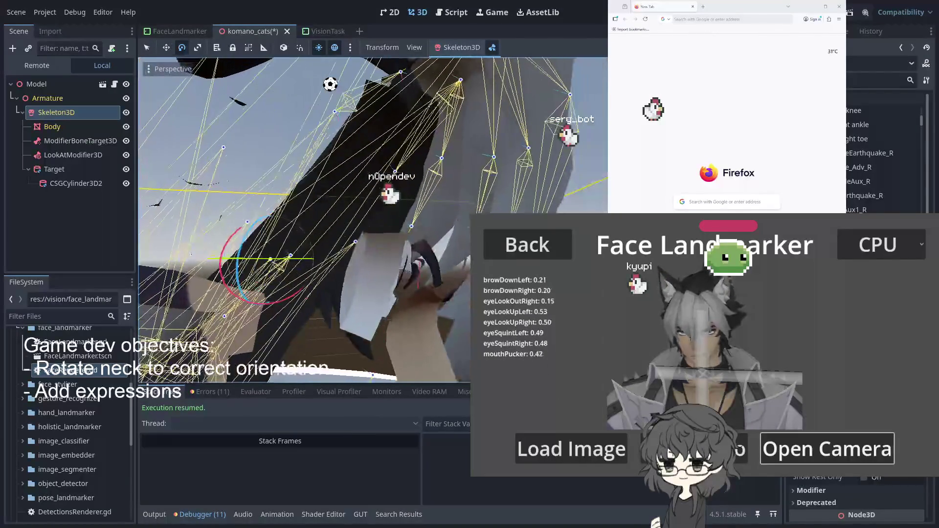
pyautogui.click(166, 50)
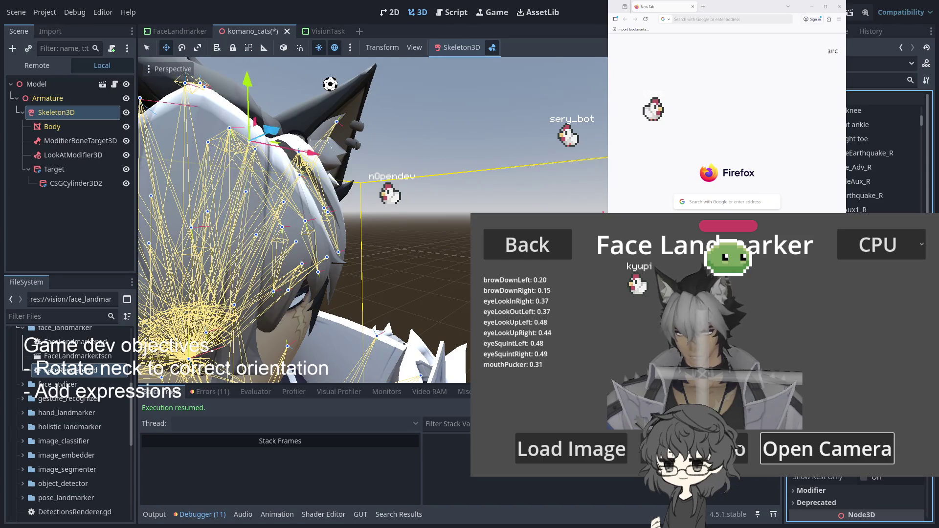
# Zoom and frame the skeleton's head in the viewport.
pyautogui.scroll(-5, 258, 319)
pyautogui.scroll(-5, 258, 319)
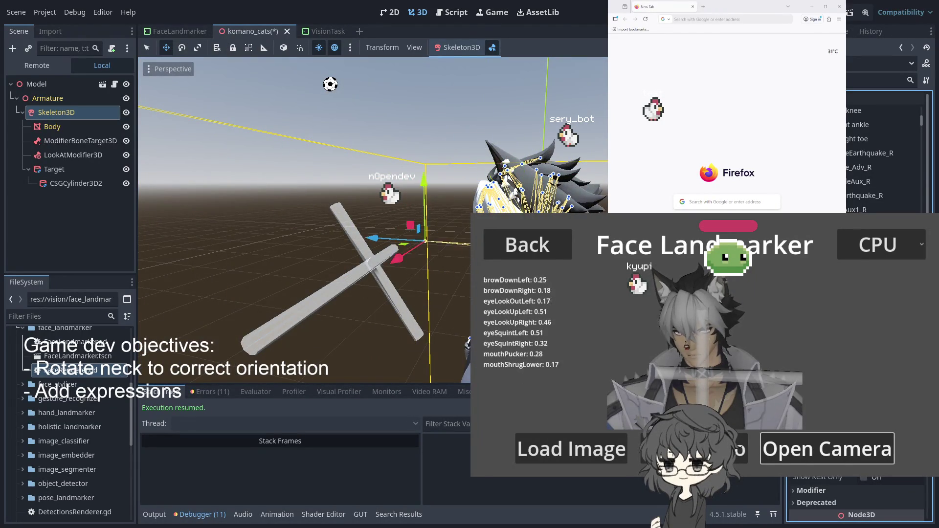
pyautogui.press('f')
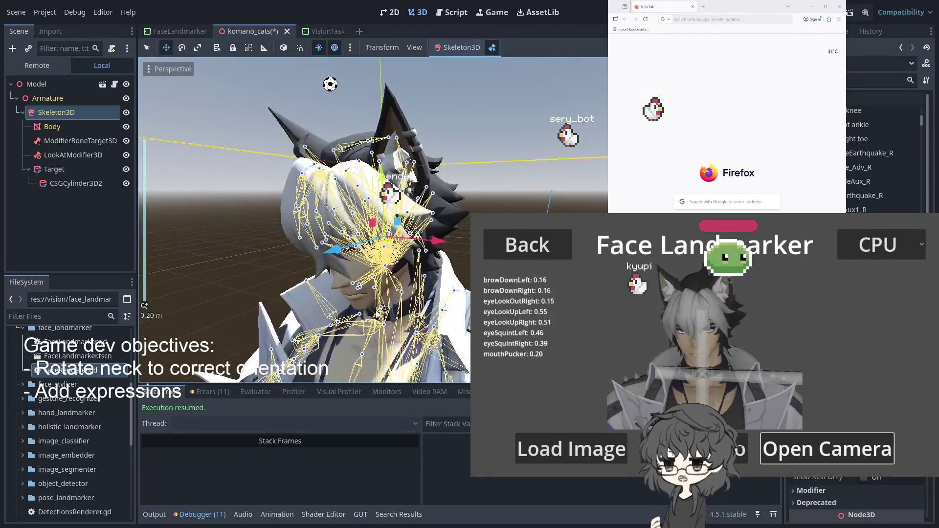
pyautogui.scroll(5, 396, 312)
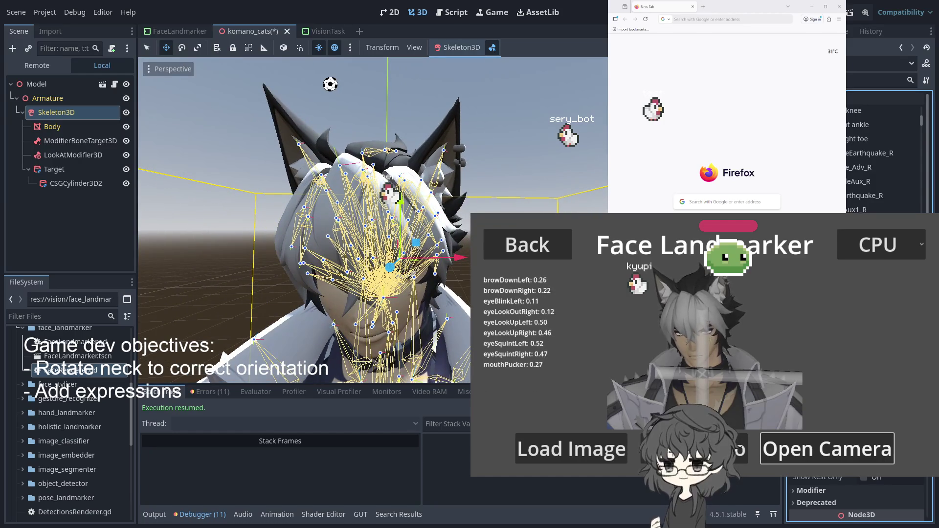
pyautogui.scroll(3, 392, 301)
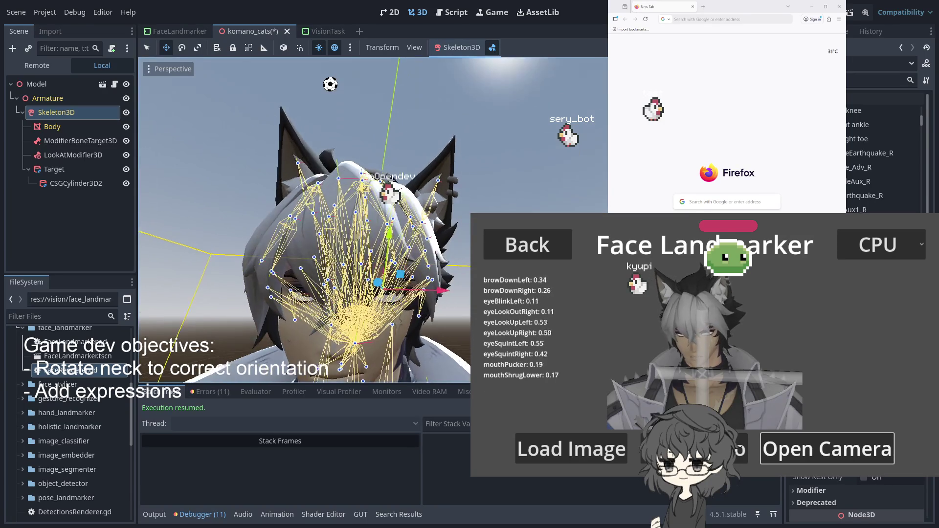
# Orbit around the avatar, reframe its head, and close the komano_cats scene.
pyautogui.moveTo(513, 318)
pyautogui.mouseDown()
pyautogui.moveTo(451, 323)
pyautogui.moveTo(401, 313)
pyautogui.moveTo(429, 255)
pyautogui.moveTo(430, 228)
pyautogui.mouseUp()
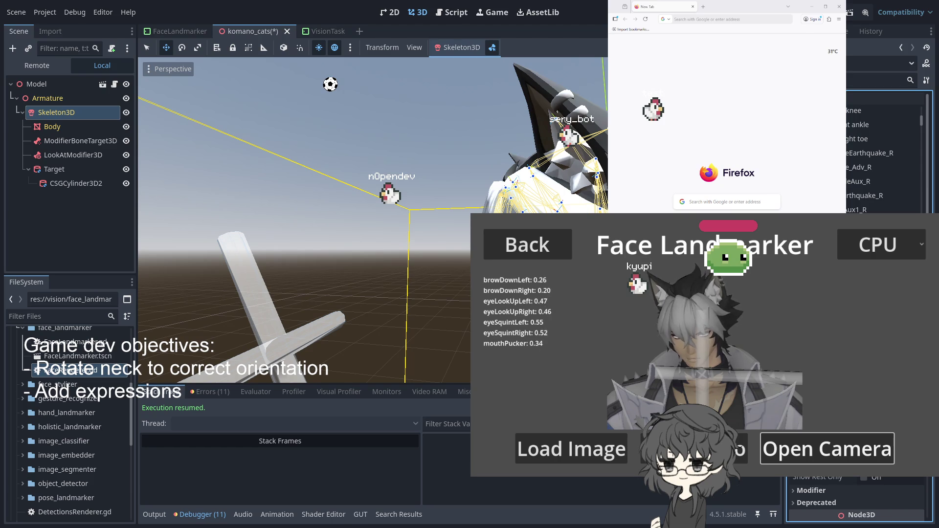
pyautogui.press('f')
pyautogui.scroll(5, 371, 220)
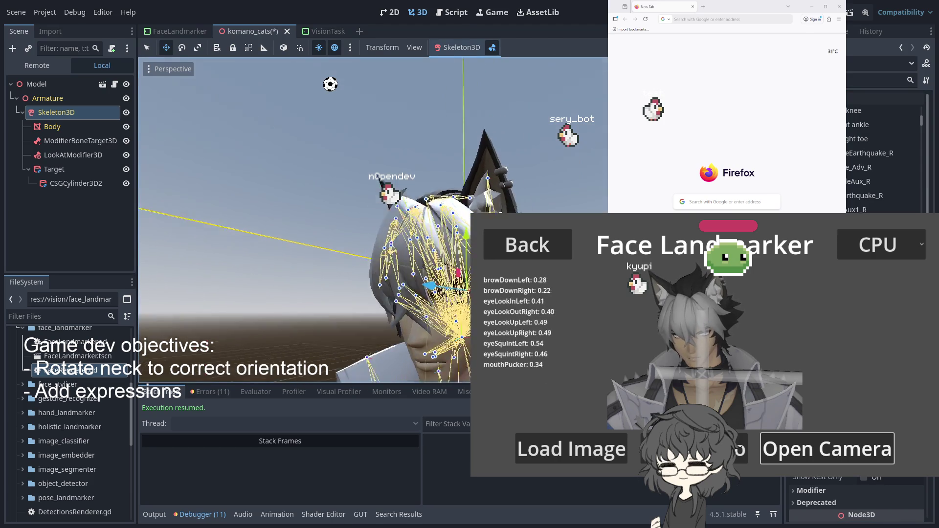
pyautogui.scroll(-5, 372, 220)
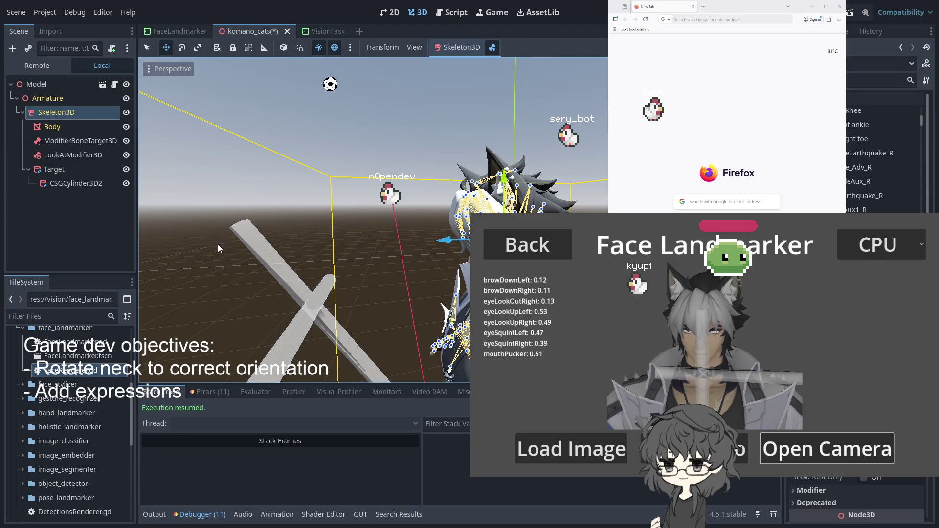
pyautogui.hotkey('ctrl', 'w')
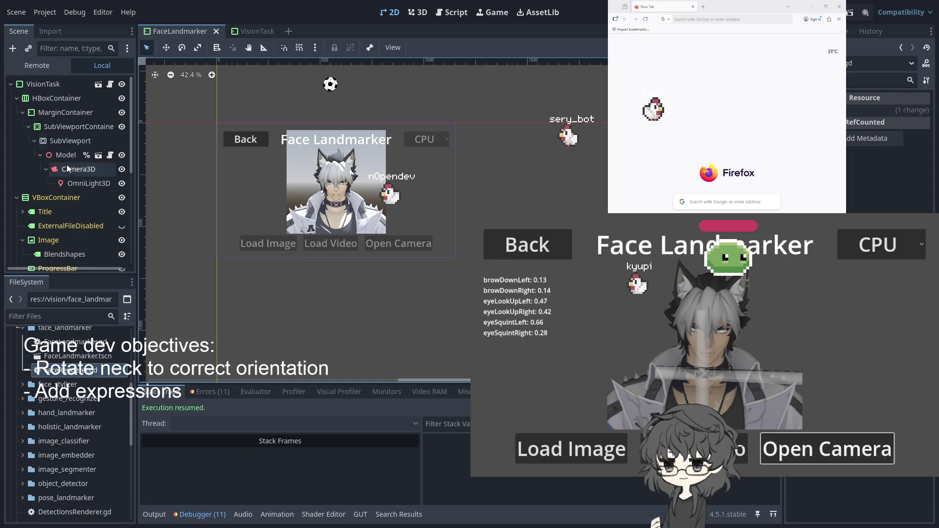
# Open the Model scene and reparent the Target node directly under Armature.
pyautogui.click(95, 156)
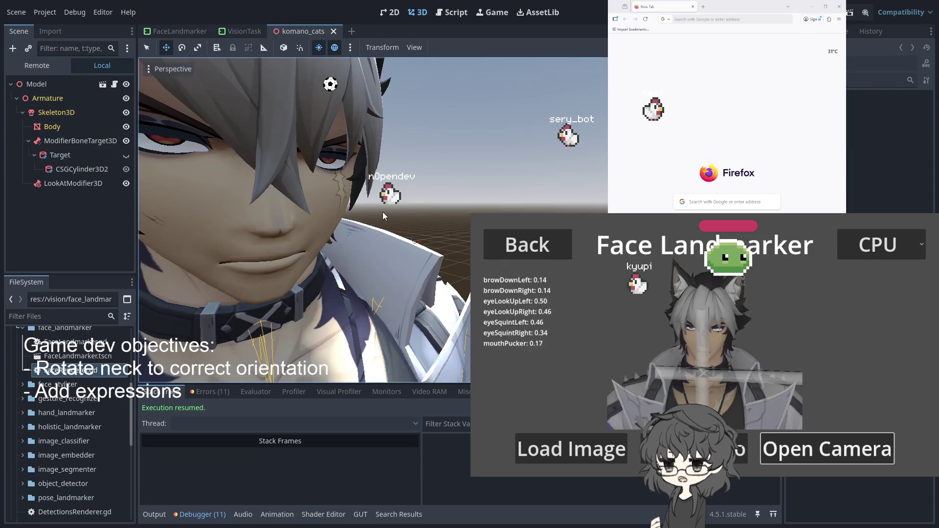
pyautogui.scroll(-5, 272, 224)
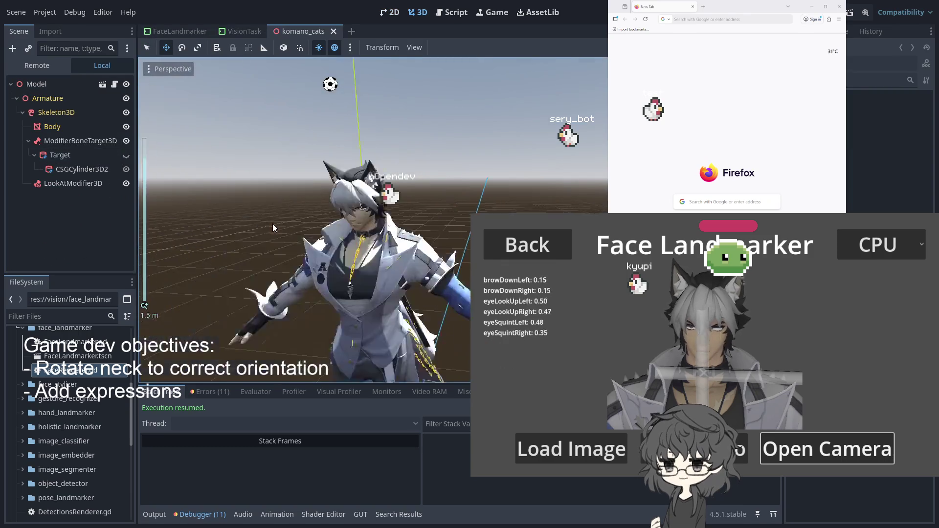
pyautogui.click(65, 183)
pyautogui.moveTo(59, 154)
pyautogui.mouseDown()
pyautogui.moveTo(57, 185)
pyautogui.moveTo(55, 145)
pyautogui.mouseUp()
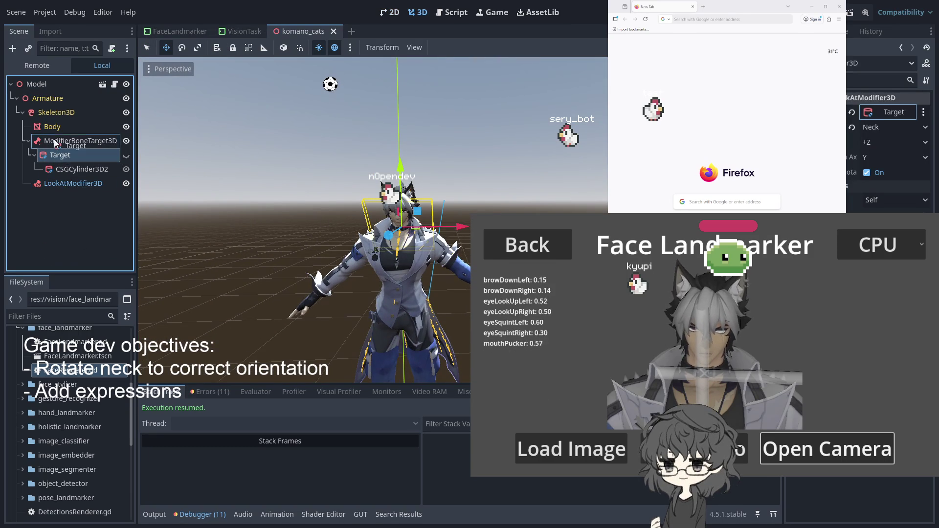
pyautogui.moveTo(52, 112); pyautogui.dragTo(48, 98)
# Select the Target node and move it 0.713 m forward along Z.
pyautogui.click(57, 184)
pyautogui.moveTo(57, 184); pyautogui.dragTo(61, 182)
pyautogui.click(117, 169)
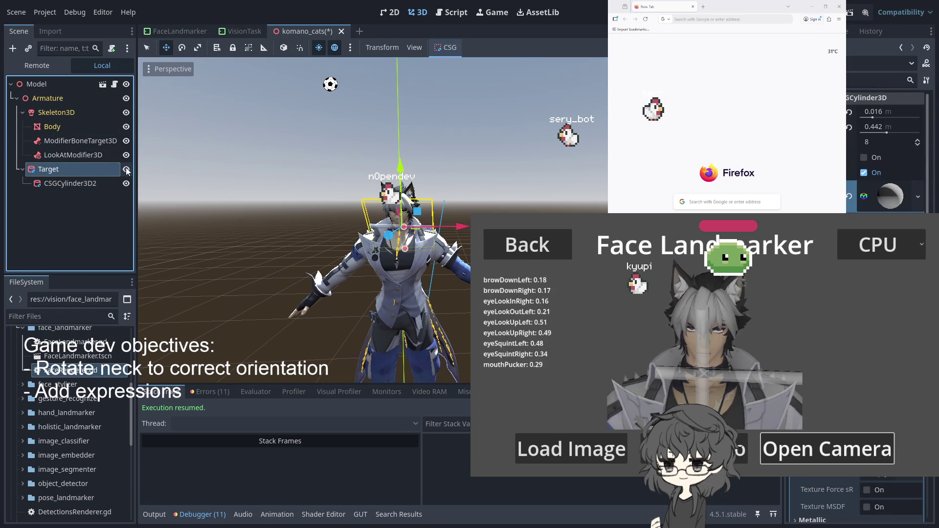
pyautogui.moveTo(375, 218)
pyautogui.mouseDown()
pyautogui.moveTo(274, 218)
pyautogui.moveTo(377, 263)
pyautogui.mouseUp()
pyautogui.scroll(5, 324, 286)
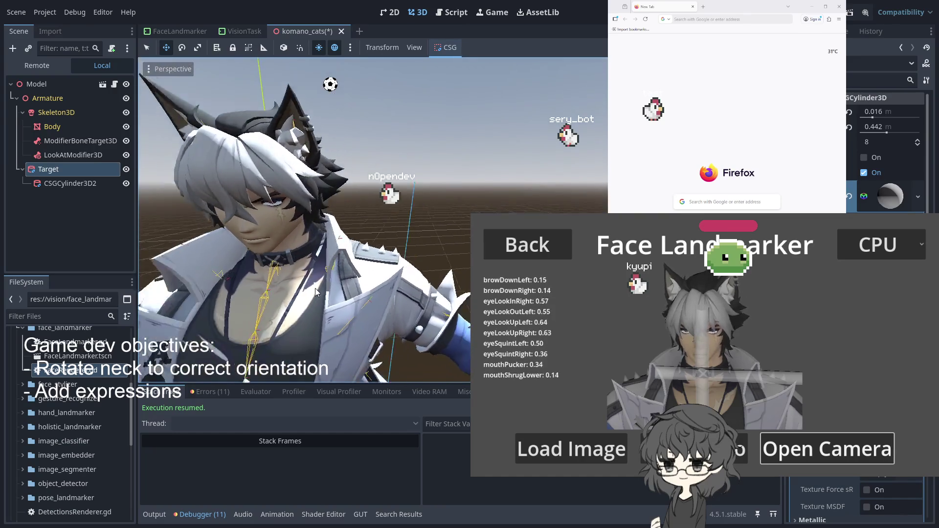
# Aim the LookAtModifier3D at the Eye_L bone and start changing its rotation axis from Y to X.
pyautogui.click(76, 156)
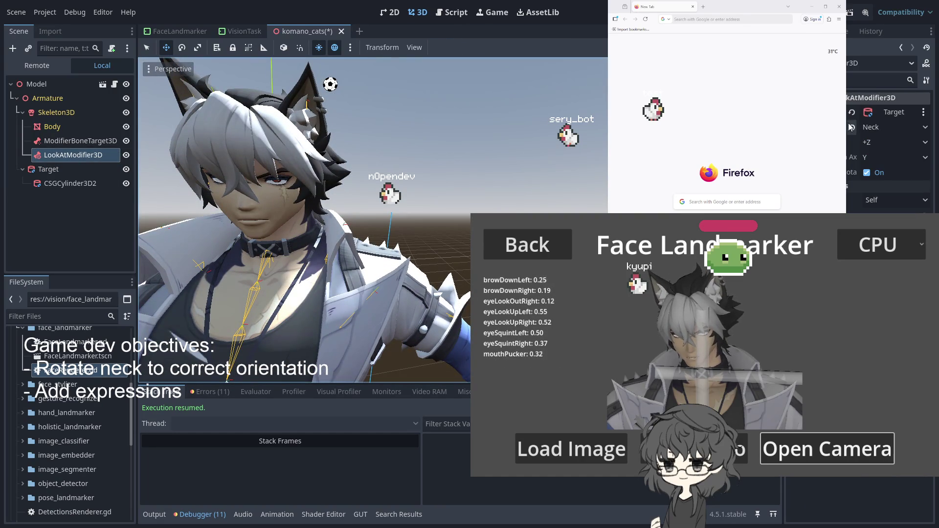
pyautogui.click(880, 127)
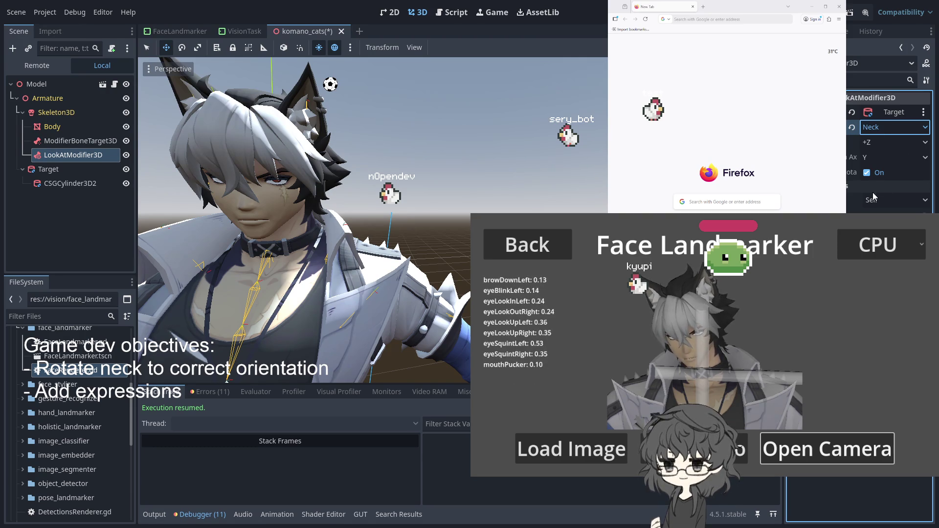
pyautogui.scroll(2, 491, 180)
pyautogui.scroll(-3, 520, 189)
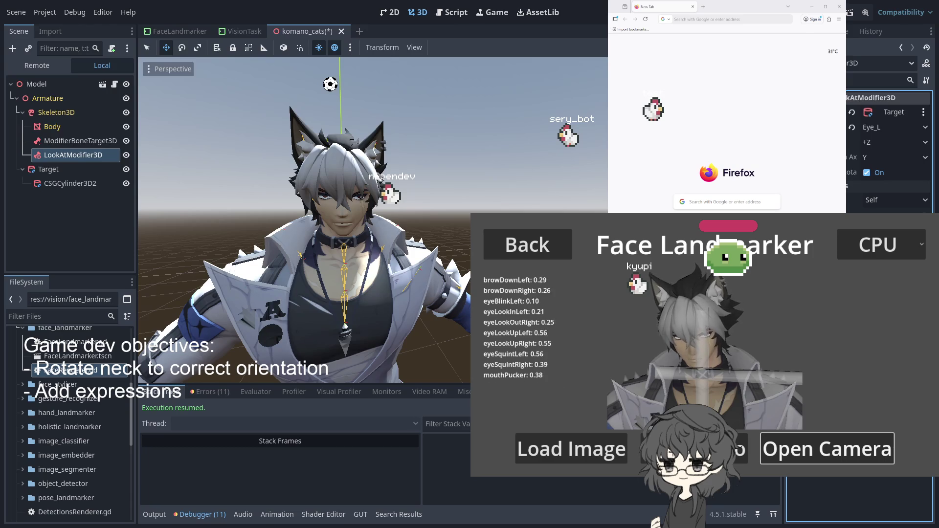
pyautogui.scroll(5, 328, 227)
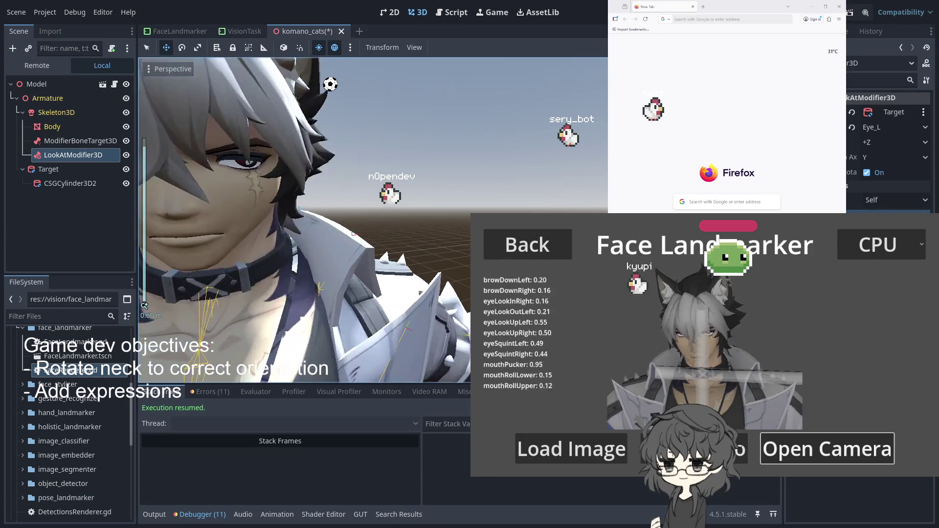
pyautogui.scroll(1, 304, 220)
pyautogui.scroll(-4, 305, 220)
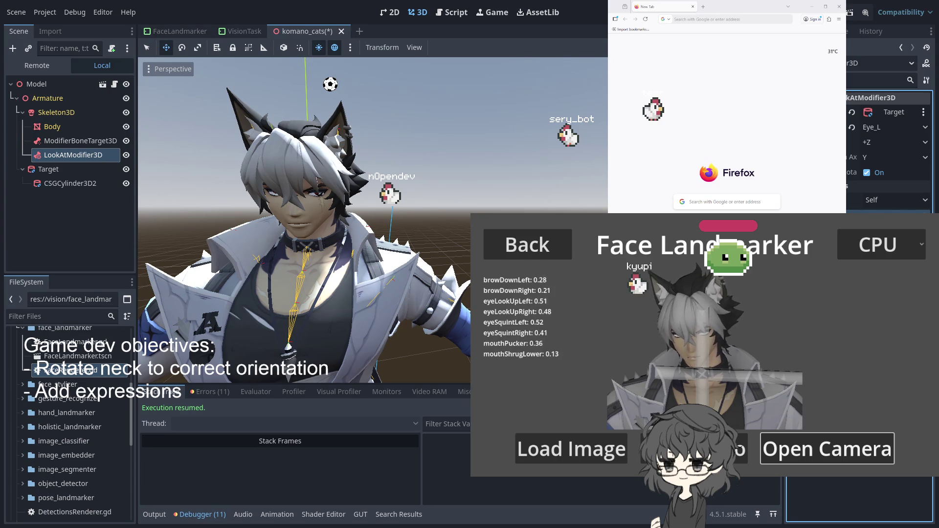
pyautogui.click(865, 158)
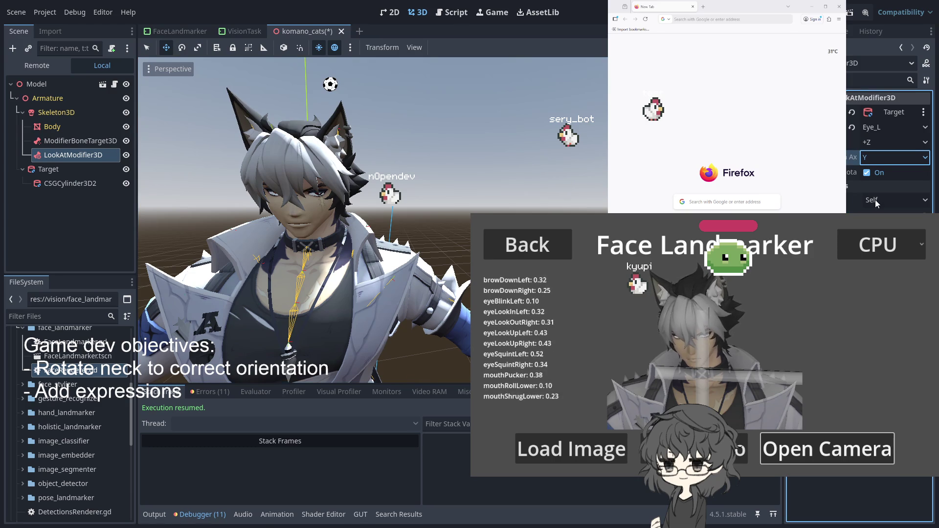
pyautogui.click(894, 157)
# Confirm X as the look-at rotation axis, then view the avatar from the side and behind.
pyautogui.click(876, 171)
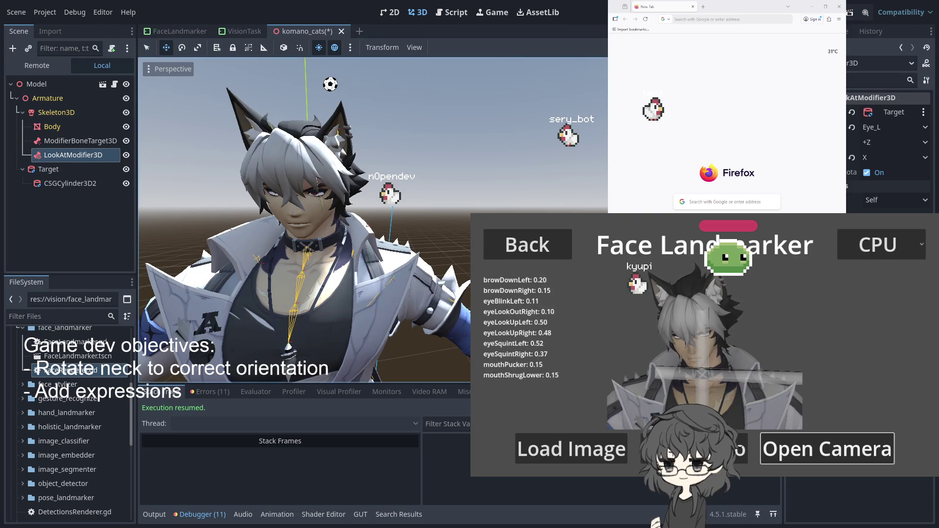
pyautogui.moveTo(562, 215)
pyautogui.mouseDown()
pyautogui.moveTo(310, 245)
pyautogui.moveTo(533, 247)
pyautogui.mouseUp()
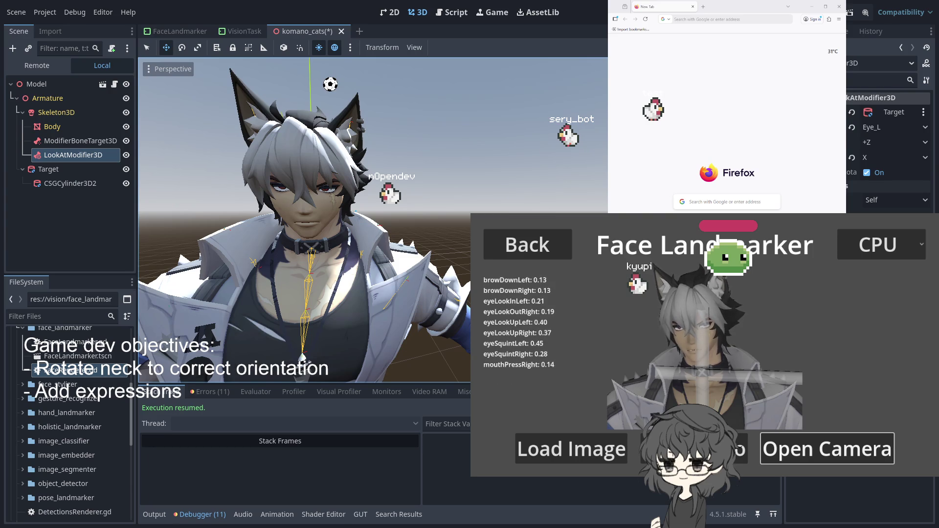
pyautogui.moveTo(425, 240); pyautogui.dragTo(524, 238)
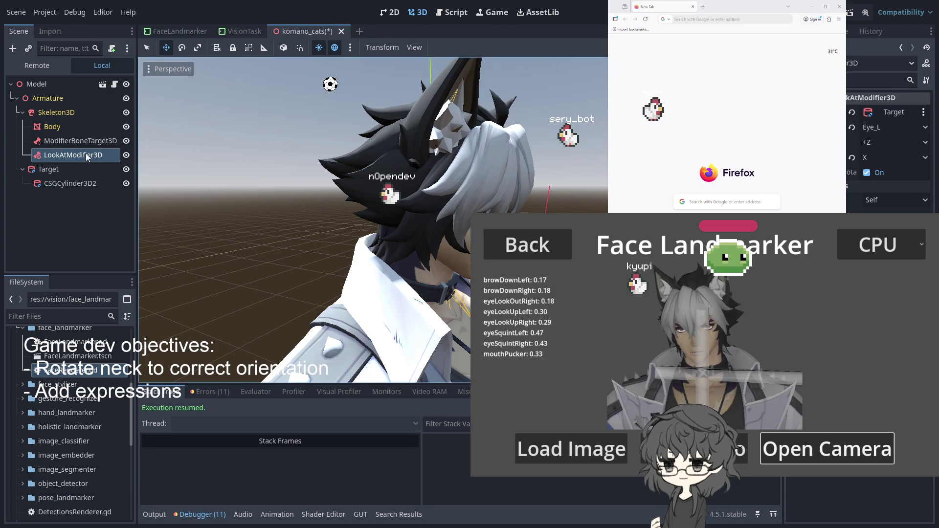
# Select Skeleton3D and scroll down its bone list in the Inspector.
pyautogui.click(70, 113)
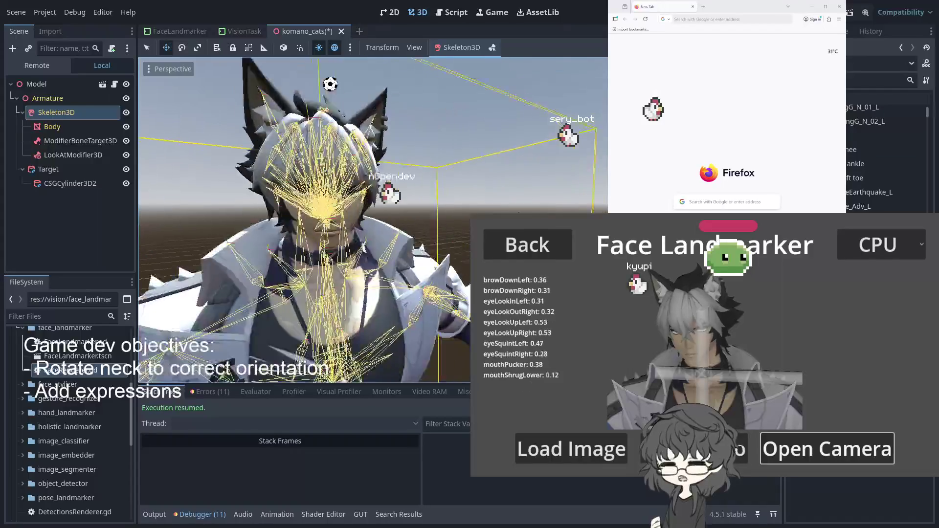
pyautogui.scroll(-1, 885, 192)
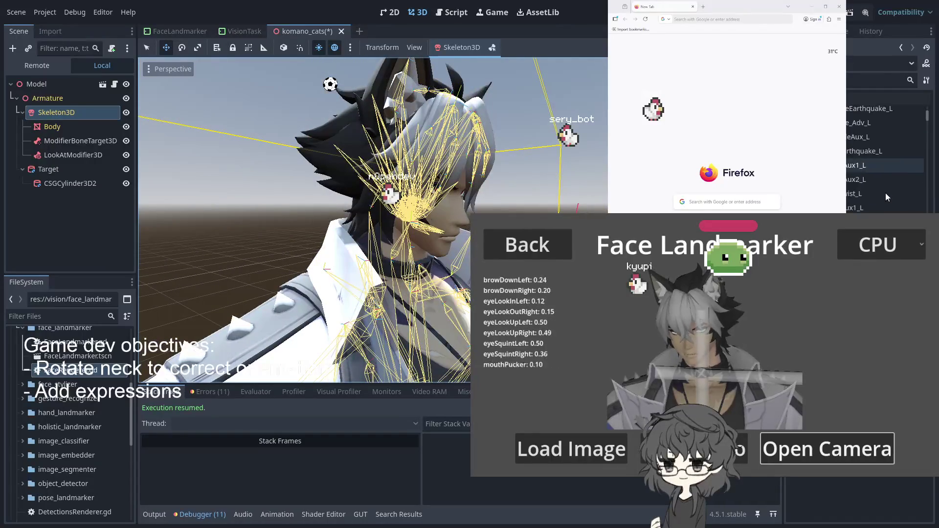
pyautogui.scroll(-5, 882, 192)
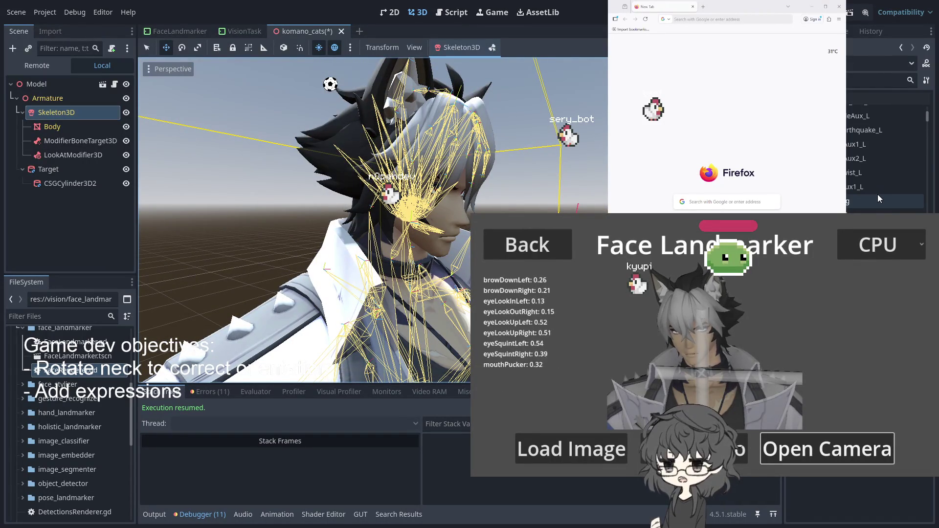
pyautogui.scroll(-5, 873, 195)
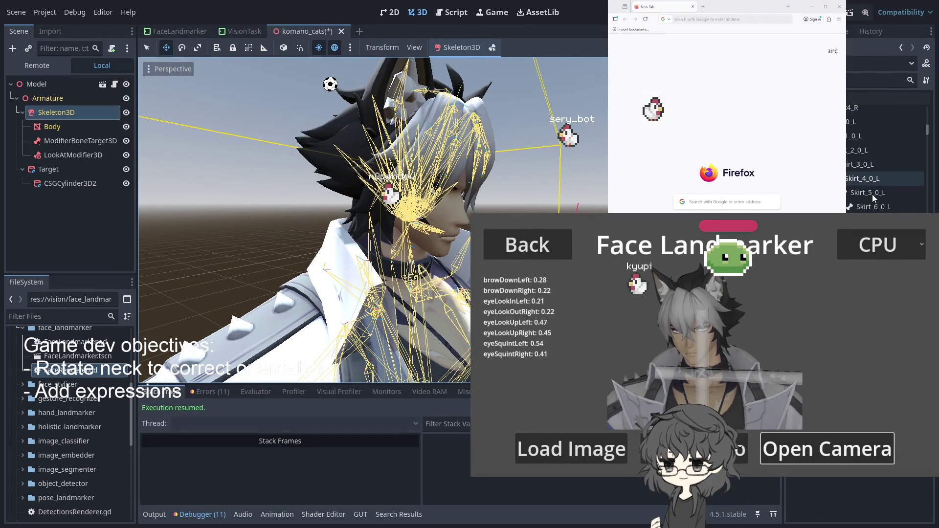
pyautogui.scroll(3, 871, 195)
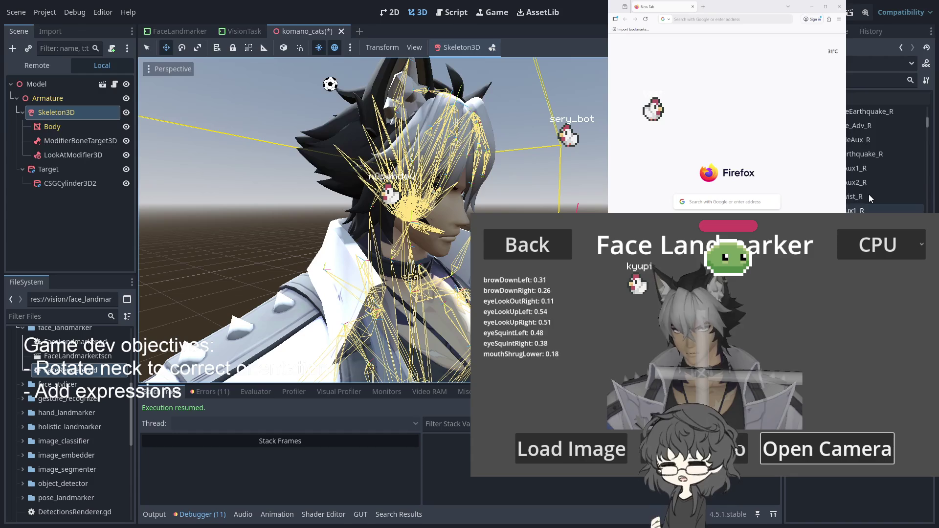
pyautogui.scroll(-4, 866, 194)
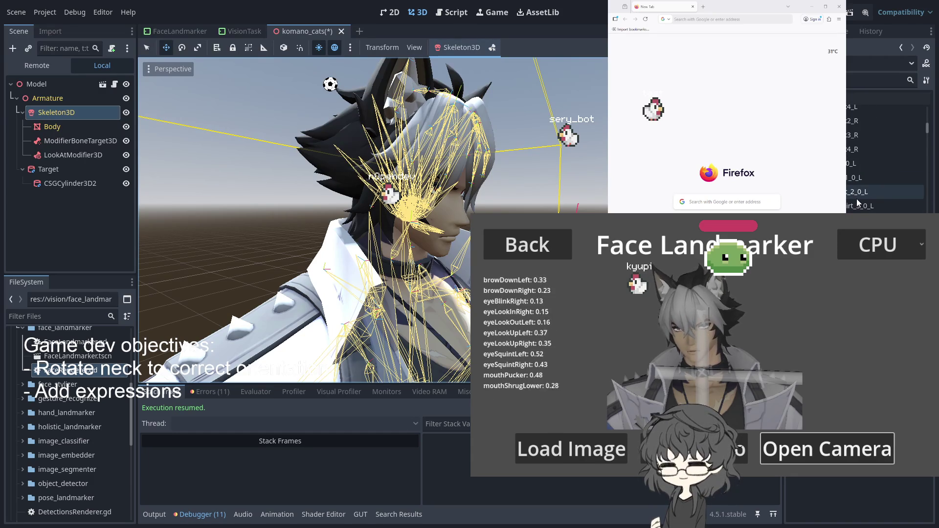
pyautogui.scroll(-3, 850, 193)
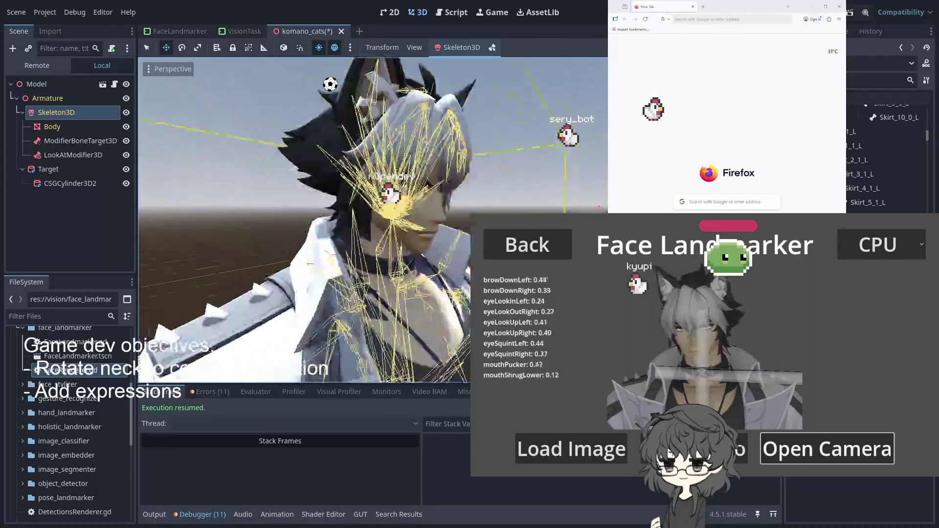
pyautogui.scroll(-5, 880, 146)
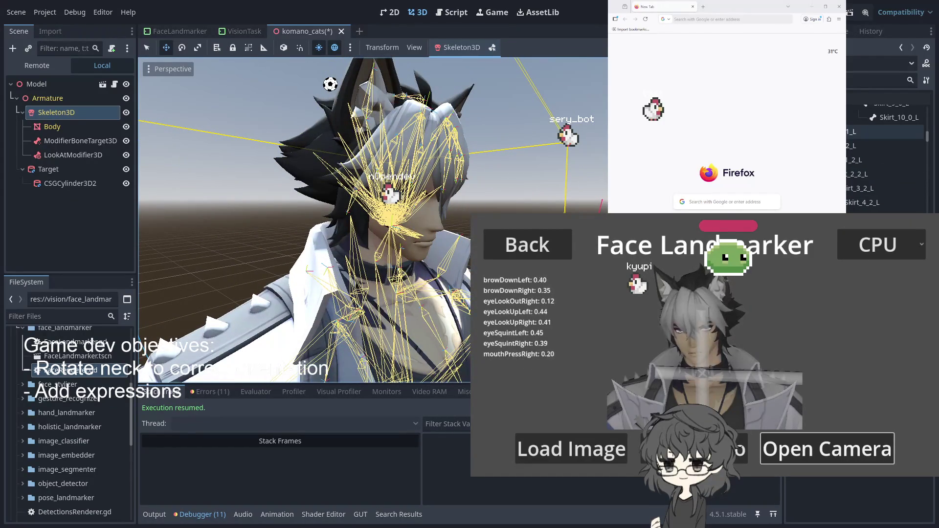
pyautogui.press('Down')
pyautogui.press('Down')
pyautogui.press('Down')
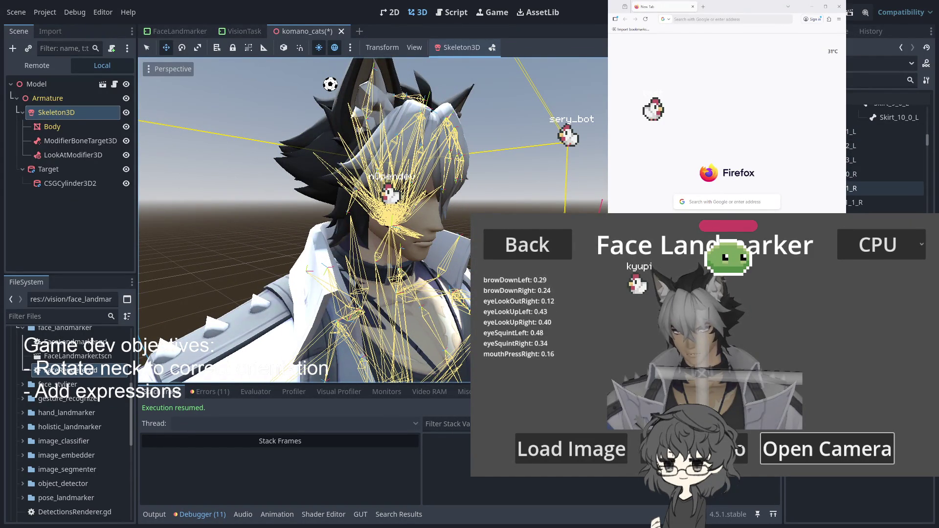
pyautogui.press('Down')
pyautogui.press('Down')
pyautogui.press('Down')
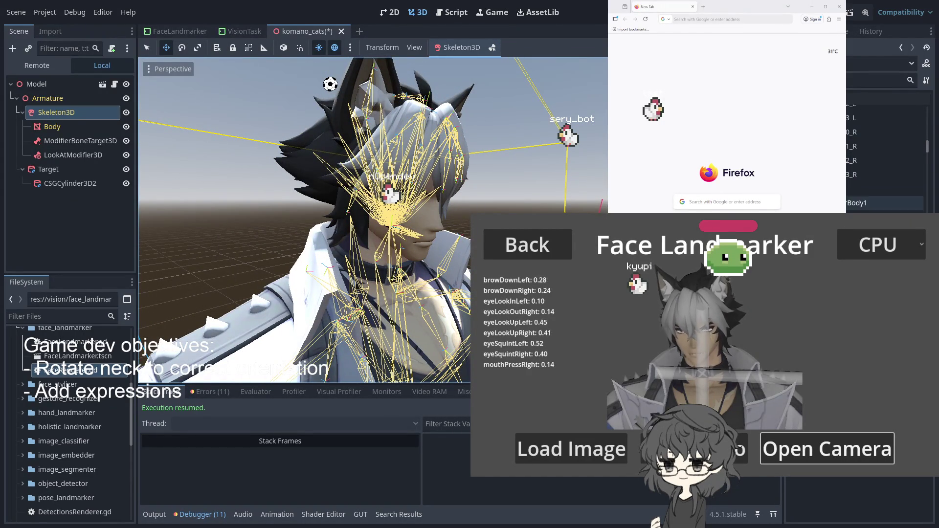
pyautogui.scroll(3, 890, 191)
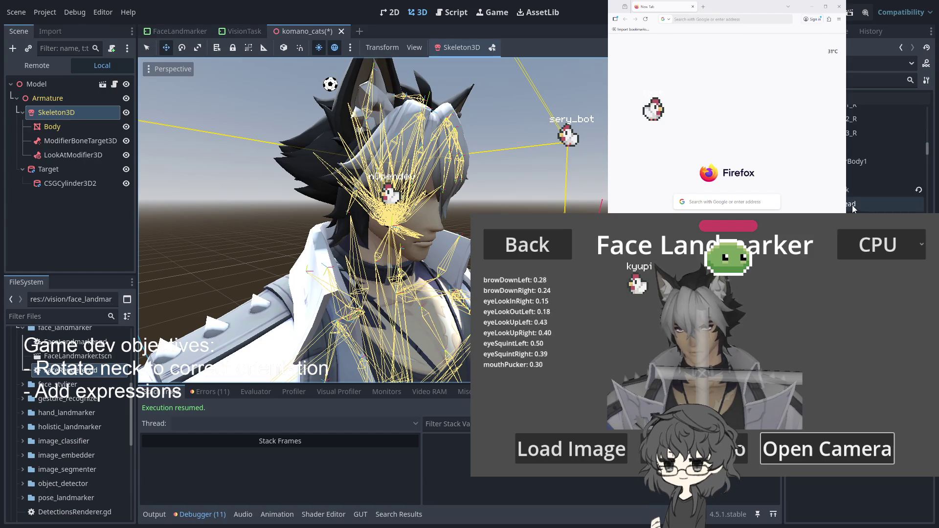
# Step through the bones from Skirt_10_1_L down toward the Head and Eye_L entries.
pyautogui.click(918, 193)
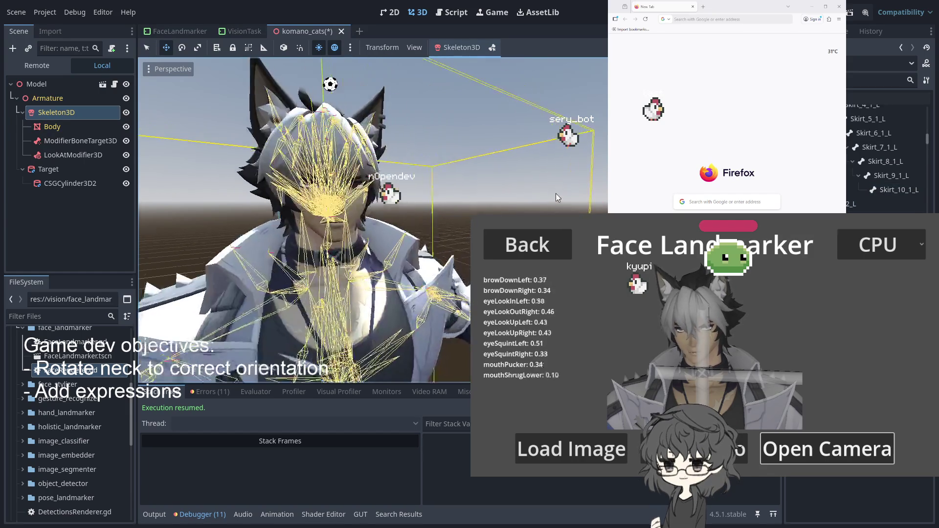
pyautogui.press('Up')
pyautogui.press('Up')
pyautogui.press('Up')
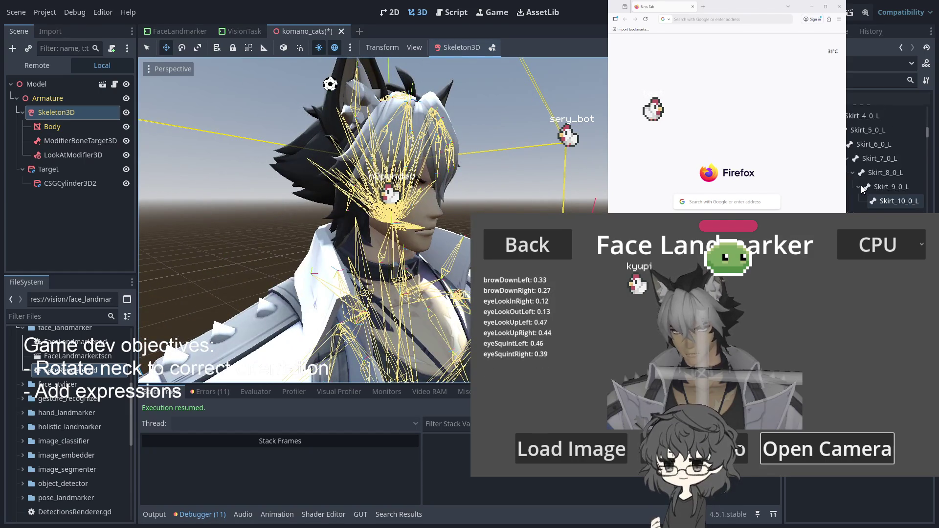
pyautogui.press('Up')
pyautogui.press('Up')
pyautogui.press('Up')
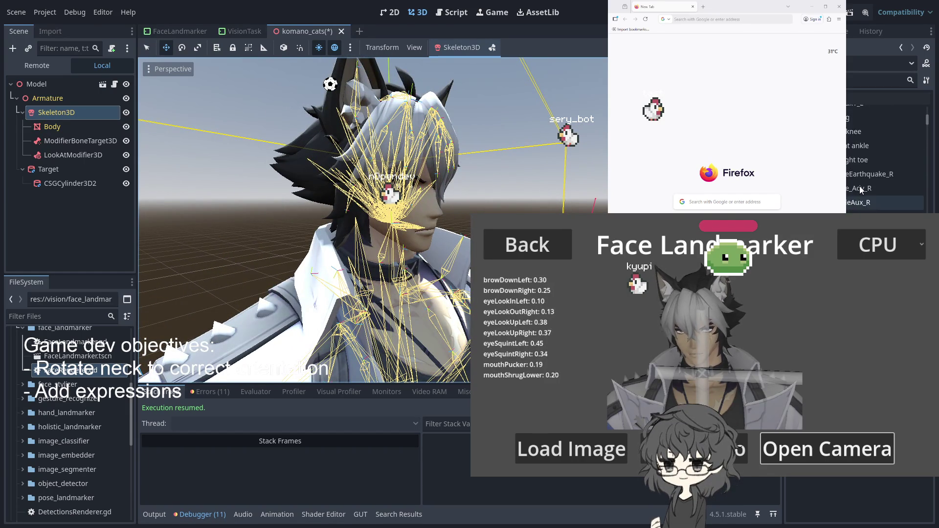
pyautogui.press('Down')
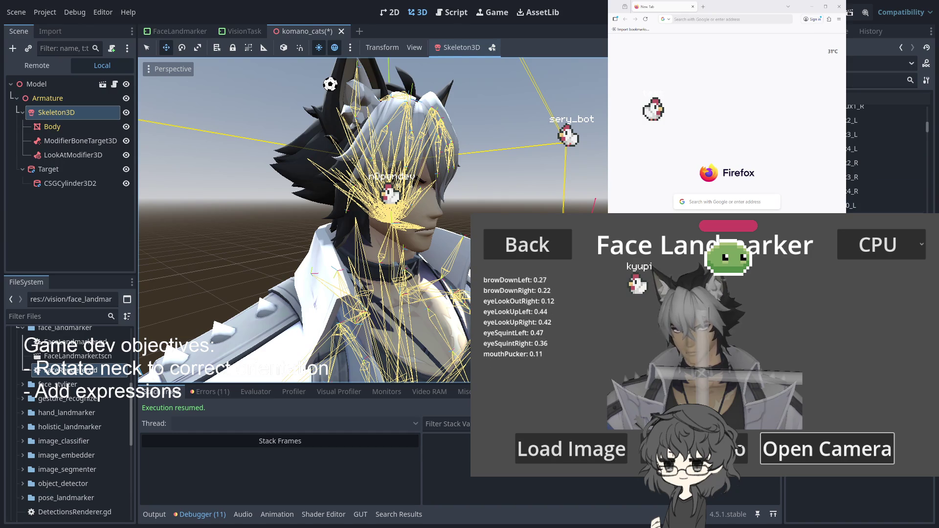
pyautogui.press('Down')
pyautogui.press('Down')
pyautogui.press('Down')
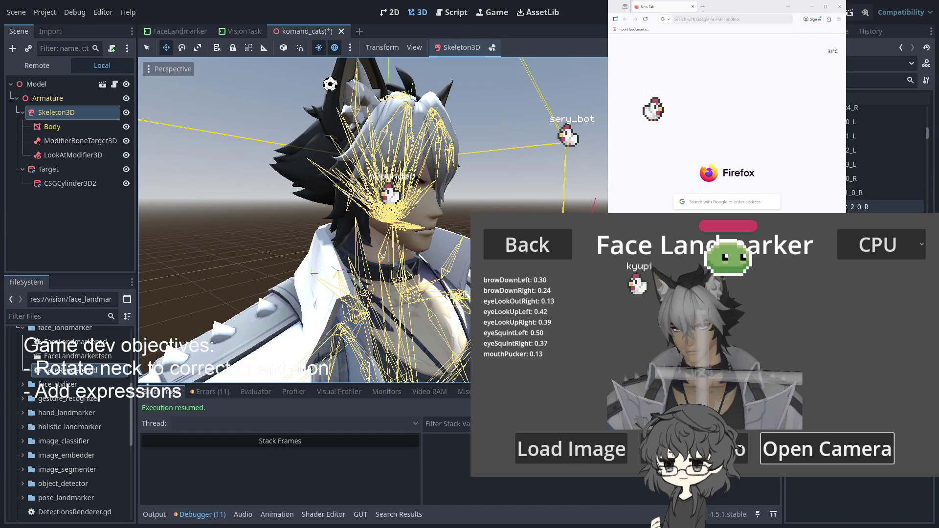
pyautogui.press('Down')
pyautogui.press('Down')
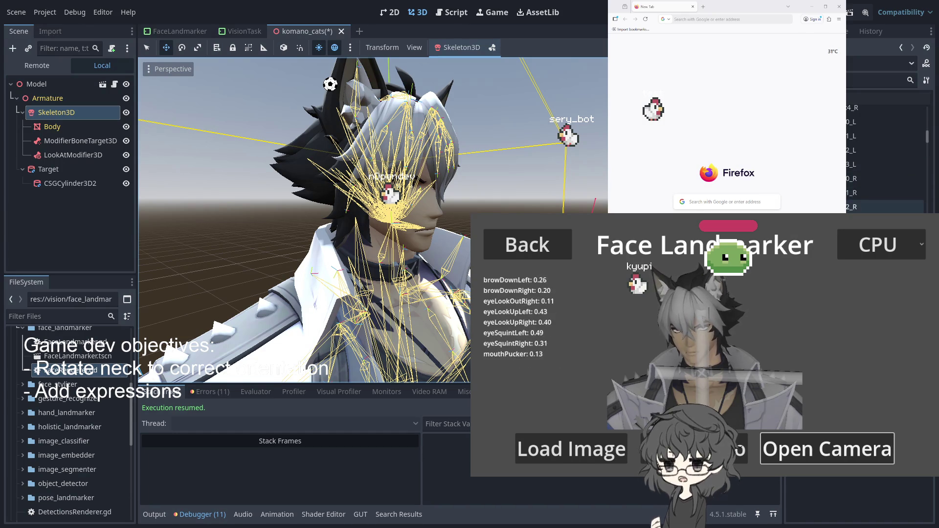
pyautogui.press('Down')
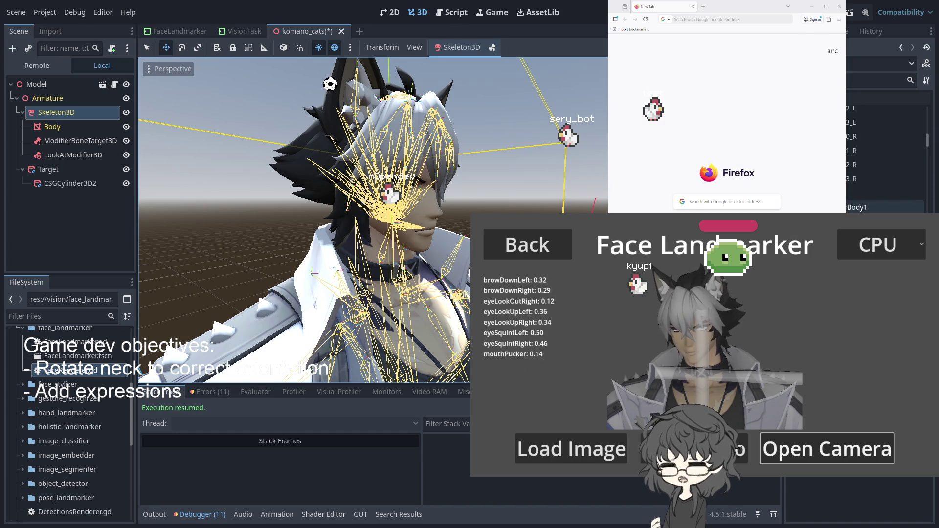
pyautogui.click(845, 193)
pyautogui.scroll(-1, 861, 181)
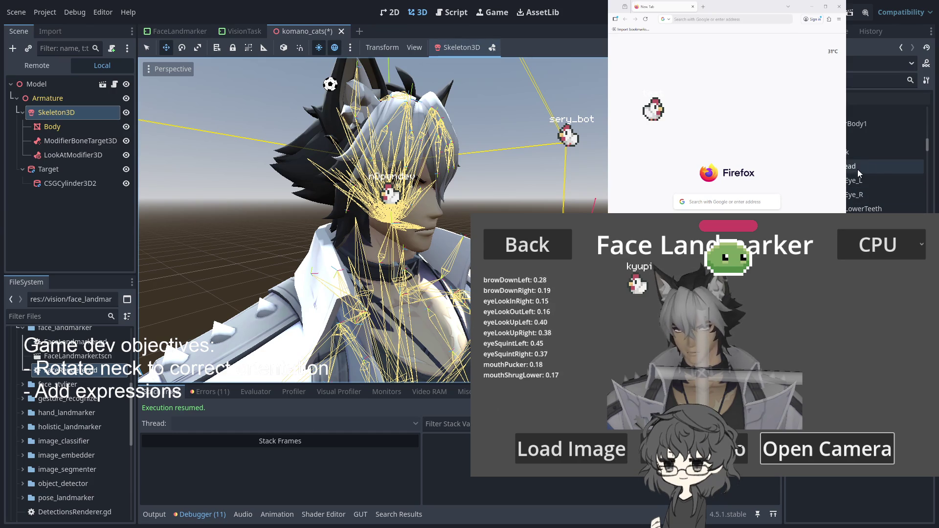
# Select Eye_L, orbit to a head profile, then show the Body mesh's blend shapes.
pyautogui.click(863, 181)
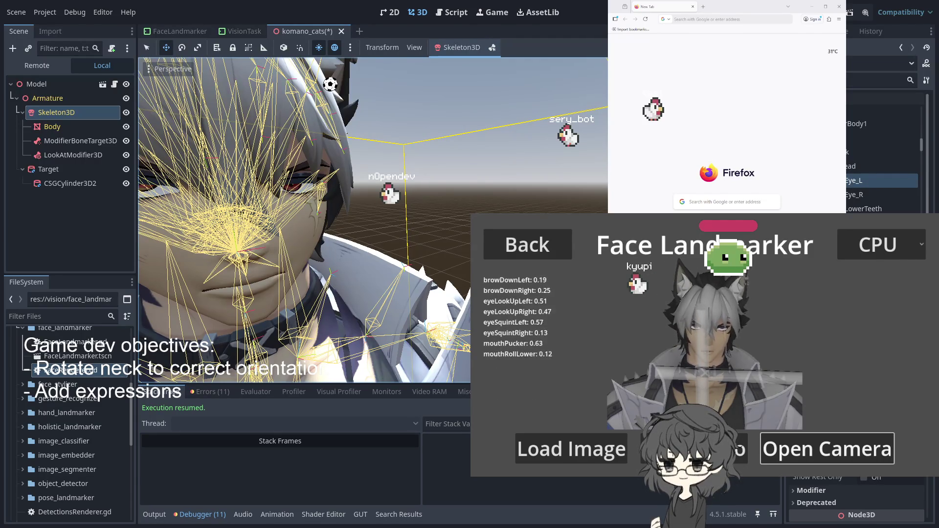
pyautogui.moveTo(366, 225); pyautogui.dragTo(140, 224)
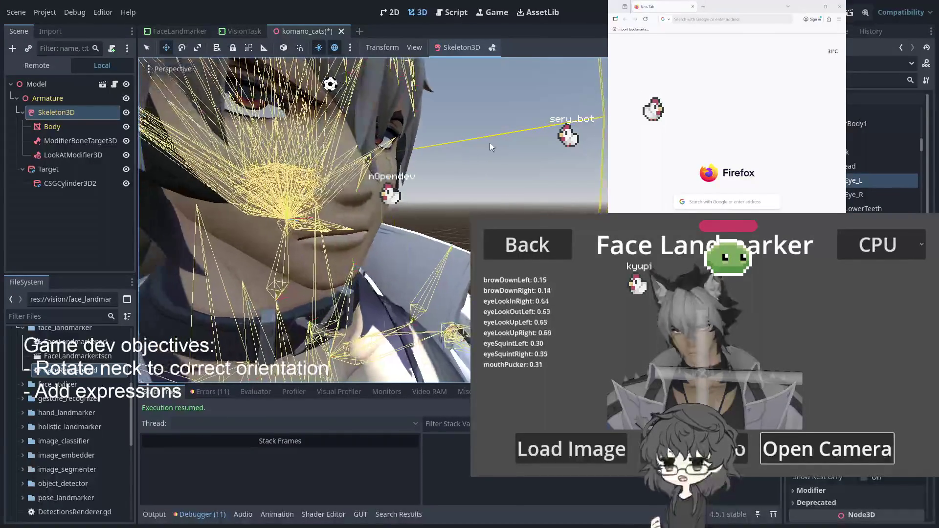
pyautogui.scroll(-5, 885, 147)
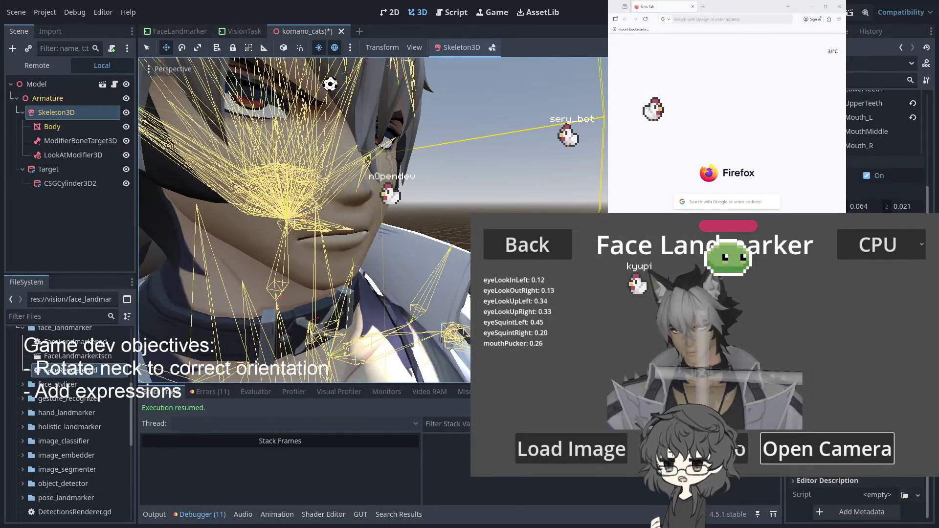
pyautogui.click(54, 130)
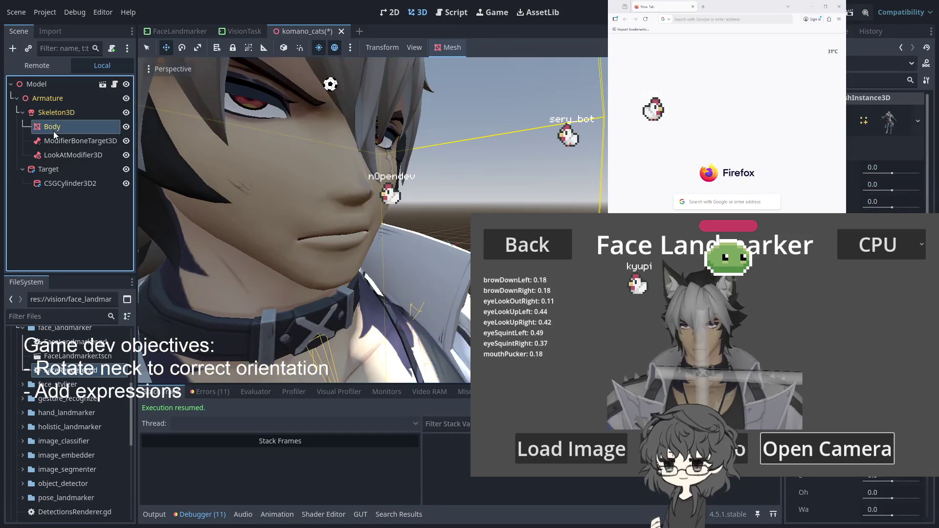
# Scroll through the Body mesh's blend shapes such as Oh and Wa.
pyautogui.scroll(-5, 885, 342)
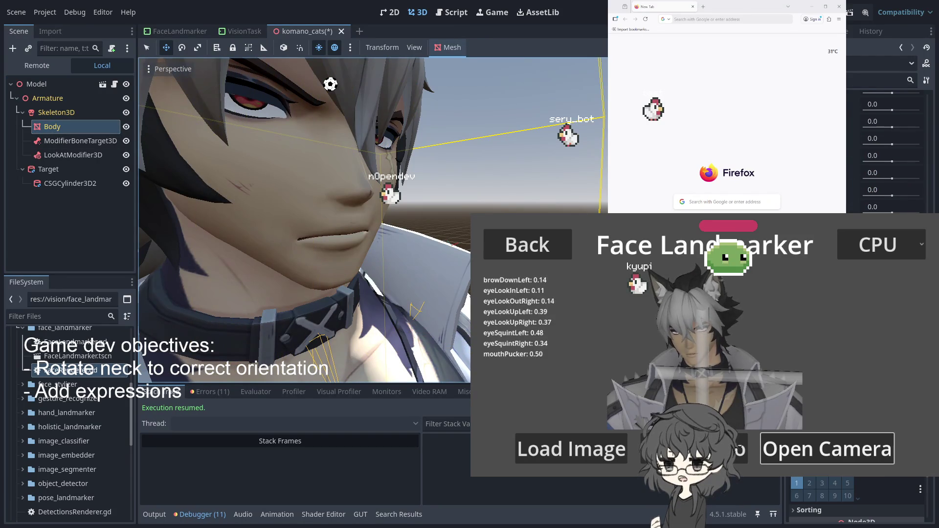
pyautogui.scroll(3, 885, 342)
pyautogui.scroll(-3, 885, 343)
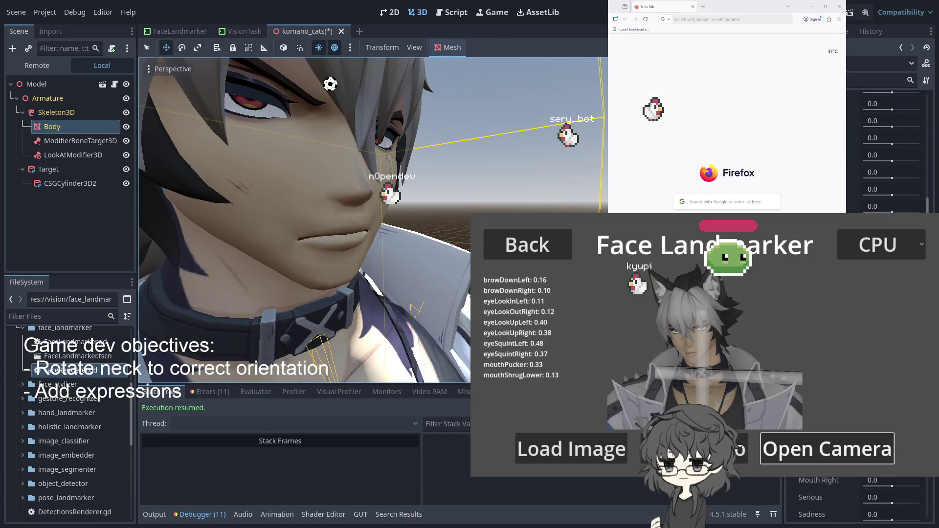
pyautogui.scroll(8, 849, 162)
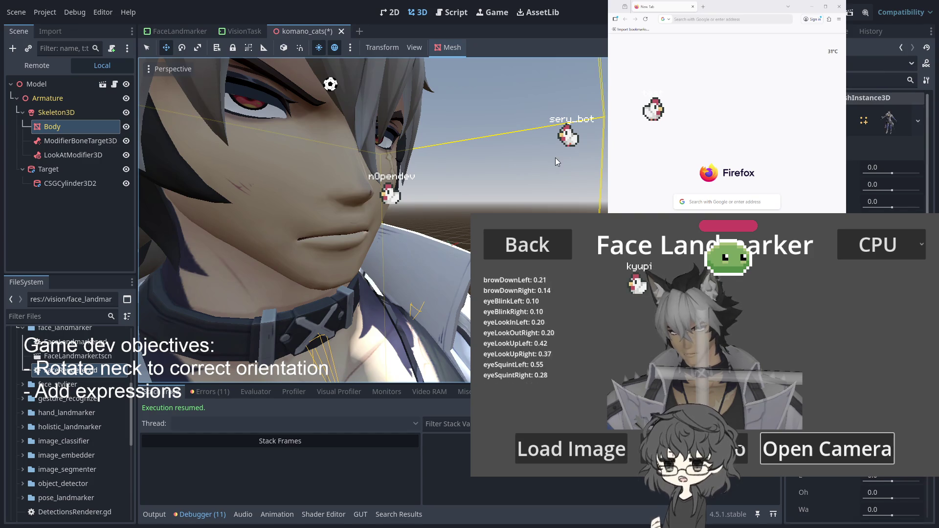
# Check the Neck ModifierBoneTarget3D and the LookAtModifier3D target, then reselect the skeleton.
pyautogui.click(83, 143)
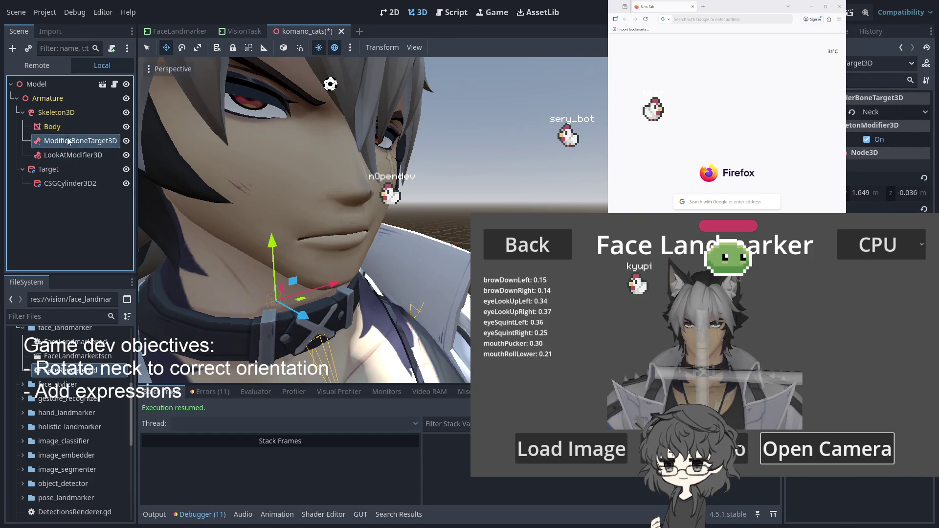
pyautogui.click(72, 154)
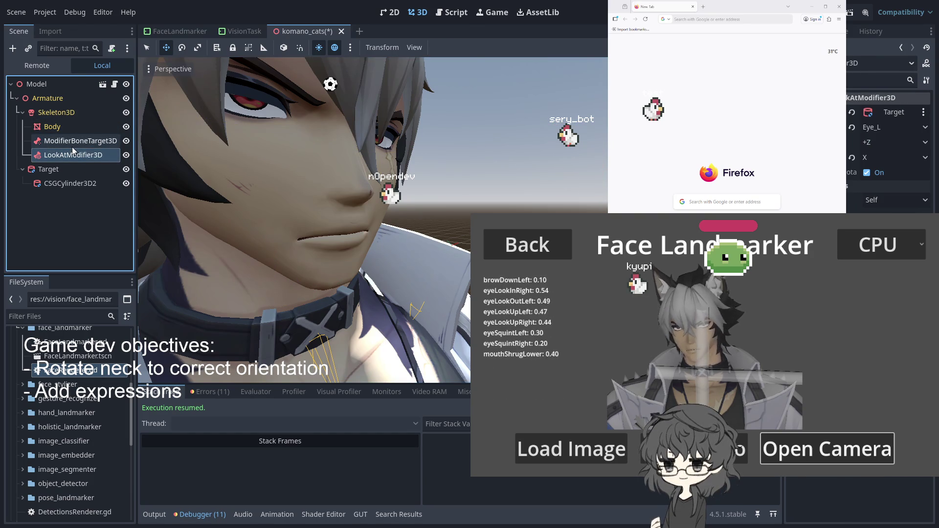
pyautogui.click(72, 147)
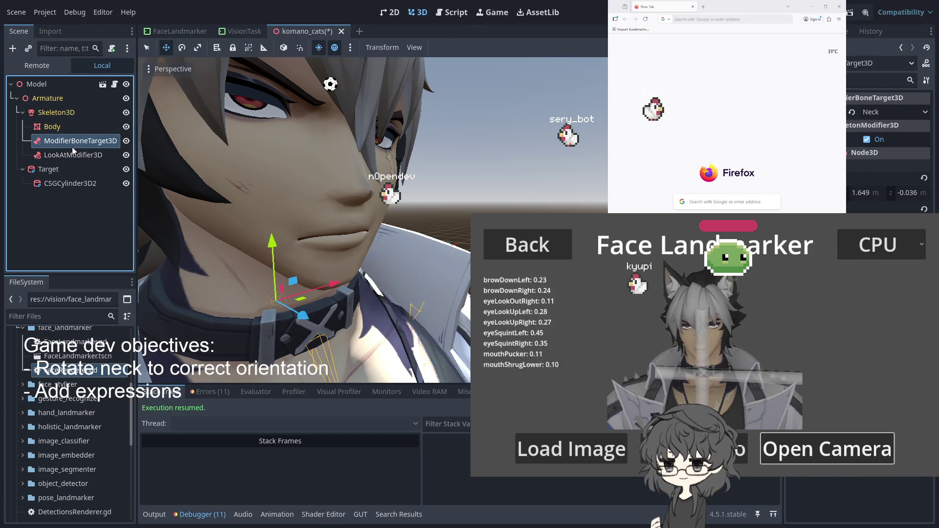
pyautogui.click(61, 118)
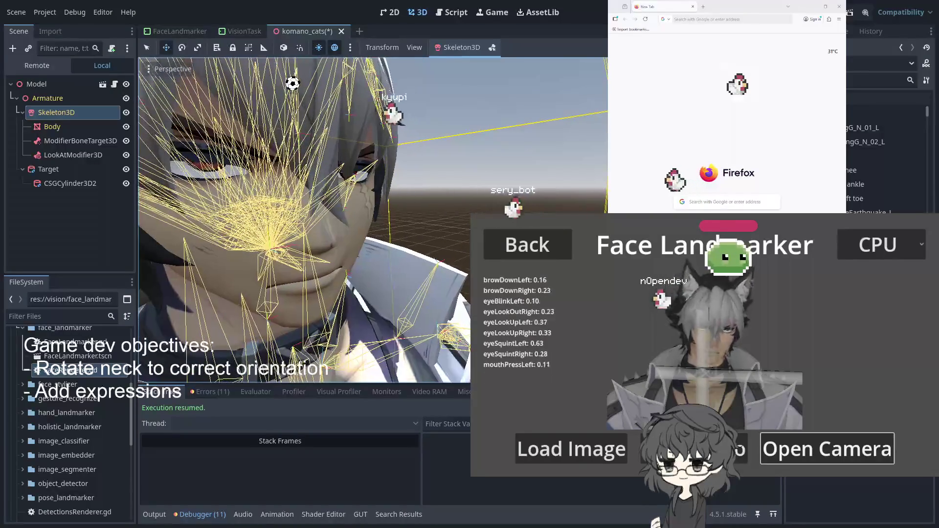
# Scroll through the Skeleton3D's full bone list in the Inspector.
pyautogui.scroll(-5, 885, 156)
pyautogui.scroll(-5, 885, 147)
pyautogui.scroll(-5, 875, 169)
pyautogui.scroll(-5, 865, 169)
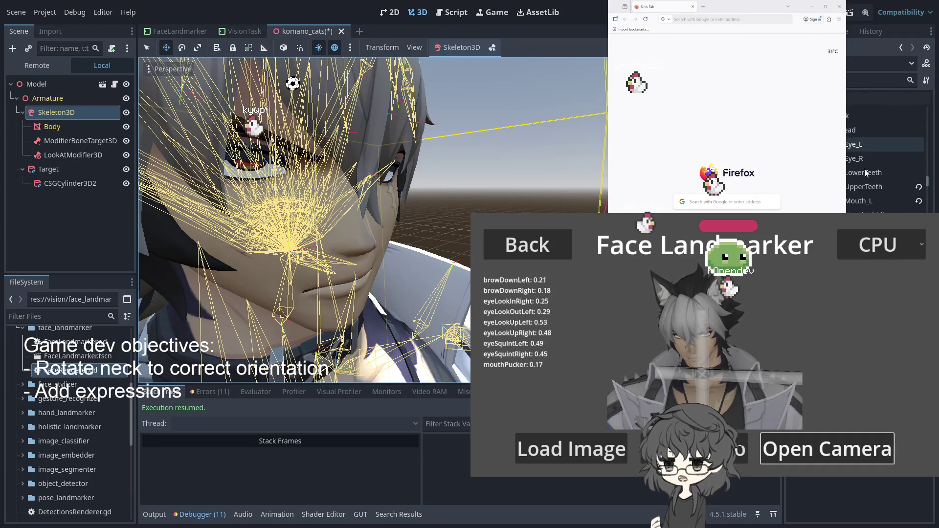
pyautogui.scroll(-3, 864, 190)
pyautogui.scroll(-10, 858, 186)
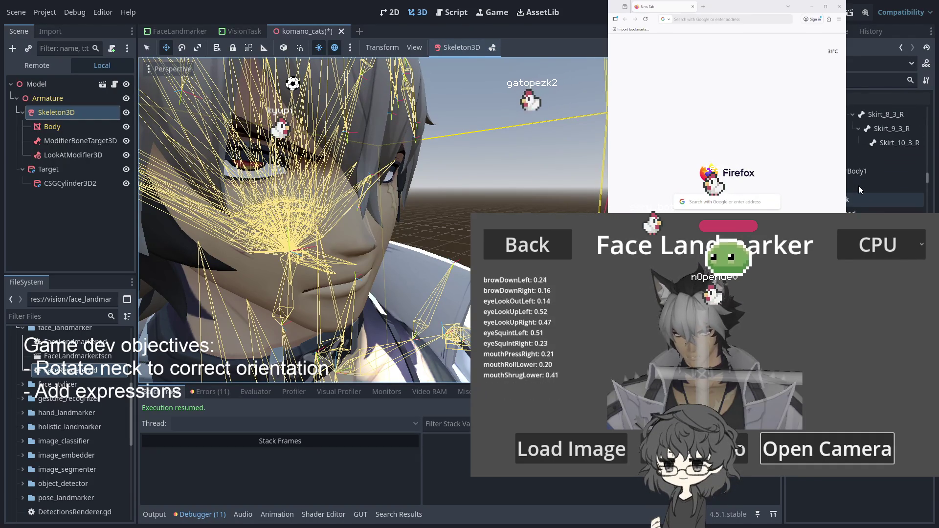
pyautogui.scroll(-5, 857, 185)
pyautogui.scroll(-8, 856, 186)
pyautogui.scroll(-4, 856, 187)
pyautogui.scroll(-5, 860, 196)
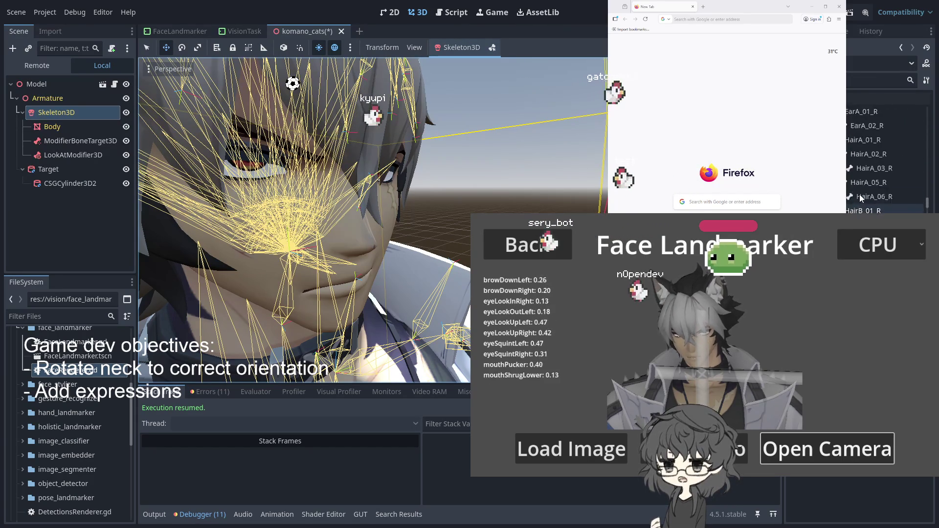
pyautogui.scroll(15, 859, 194)
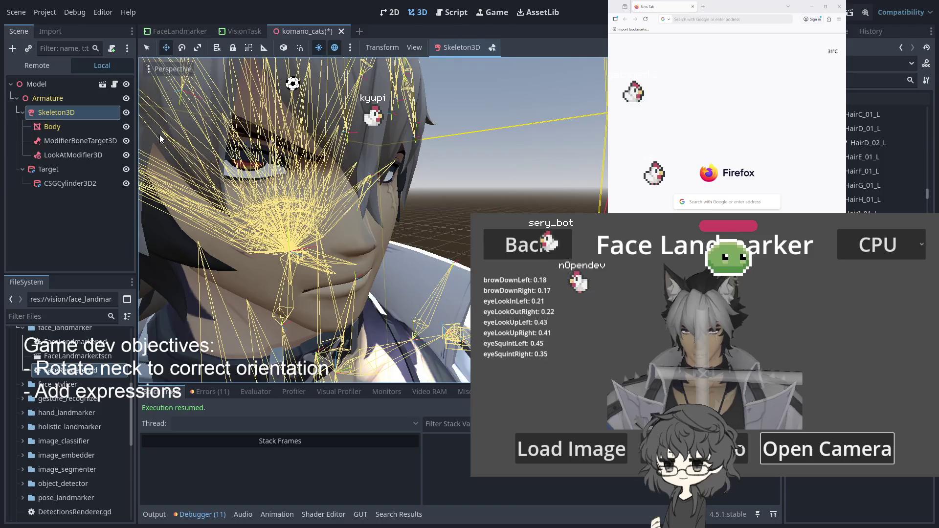
# Orbit to a side profile of the head, switching between Body and Skeleton3D selections.
pyautogui.moveTo(373, 162); pyautogui.dragTo(416, 165)
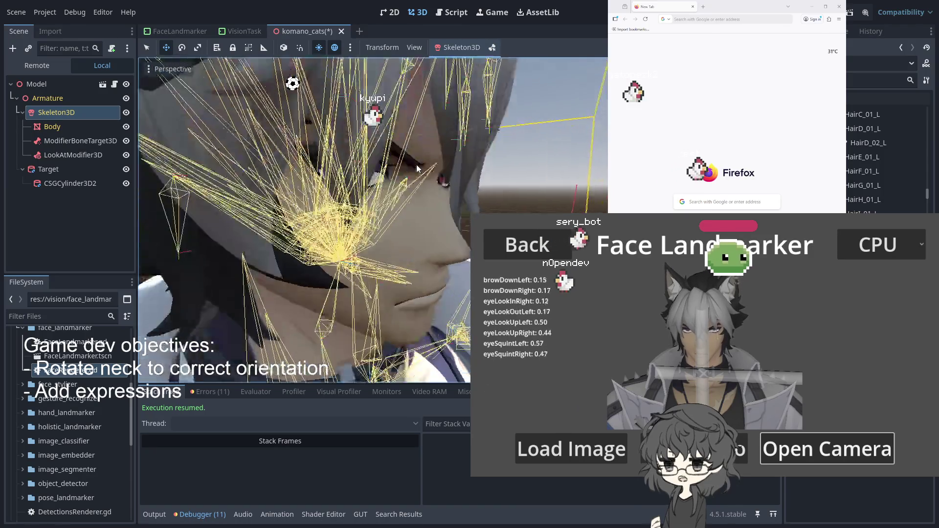
pyautogui.click(57, 113)
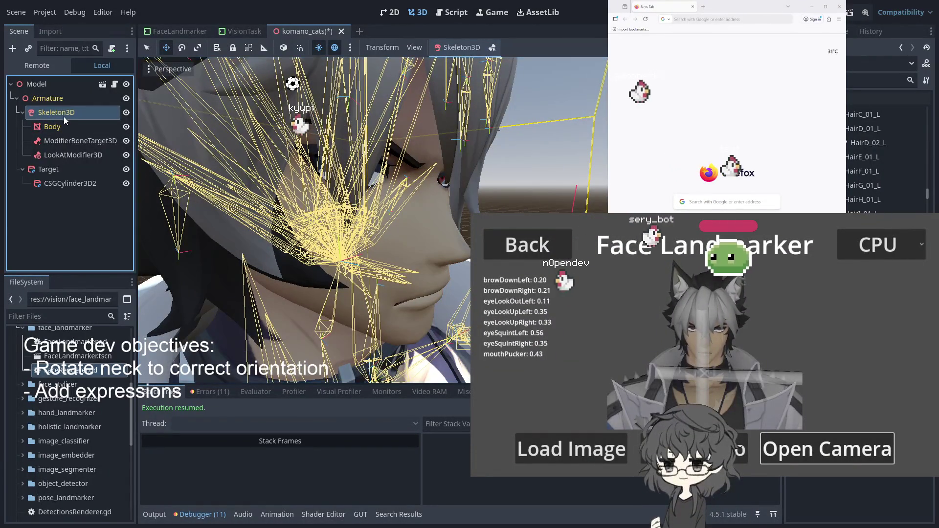
pyautogui.click(56, 128)
pyautogui.click(57, 112)
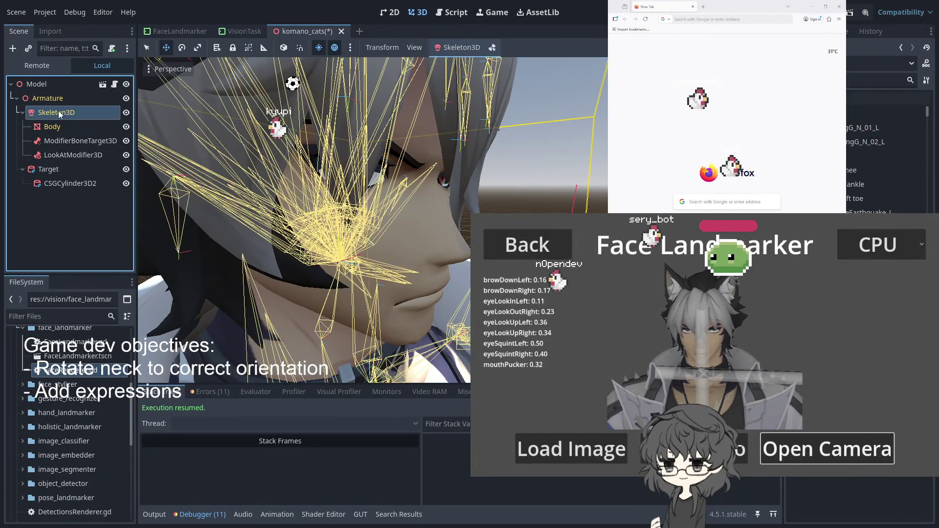
pyautogui.scroll(-5, 303, 220)
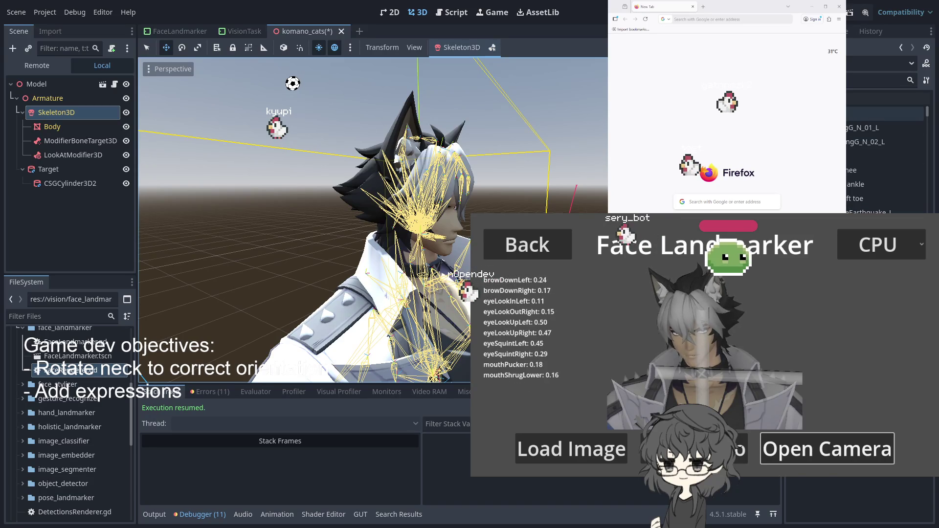
# Pick a bone in the skeleton's bone list and save the komano_cats scene.
pyautogui.click(831, 113)
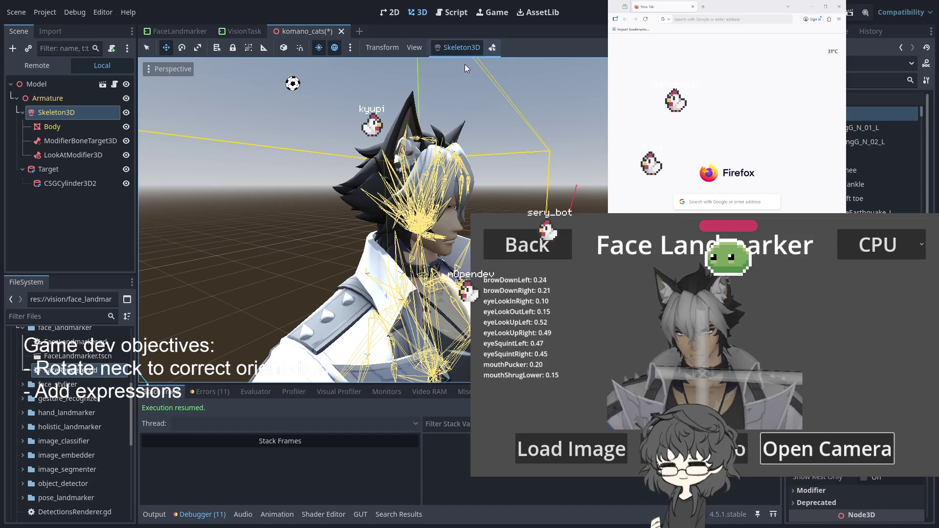
pyautogui.scroll(5, 530, 195)
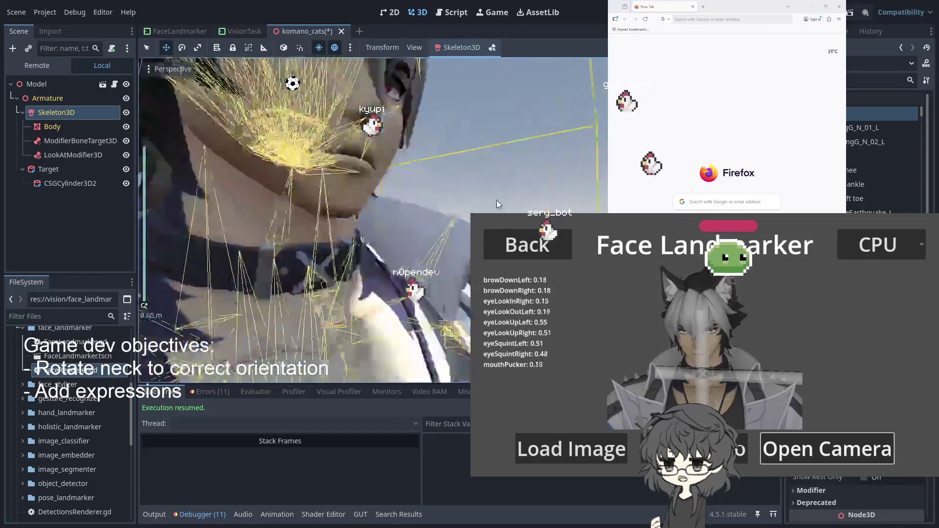
pyautogui.scroll(-3, 497, 201)
pyautogui.hotkey('ctrl', 's')
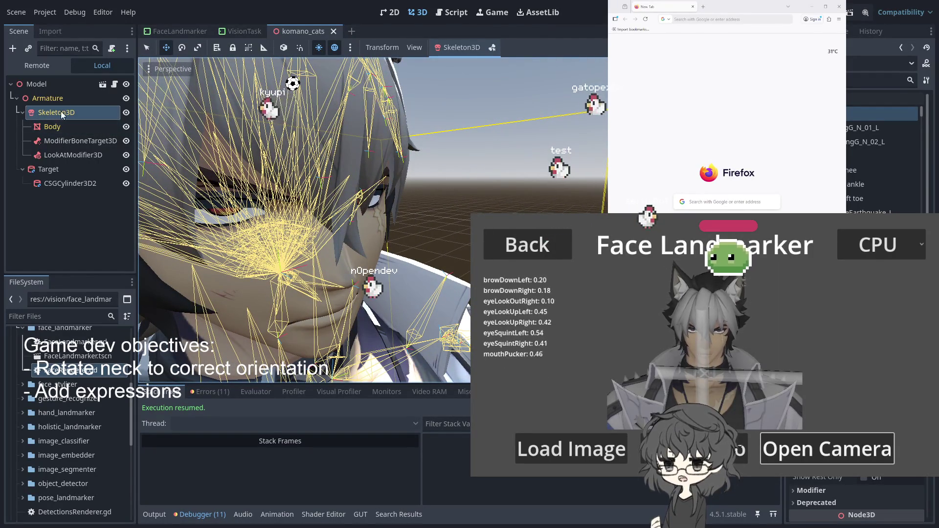
# Turn on bone editing to show joint markers and select the Eye_L bone.
pyautogui.click(491, 47)
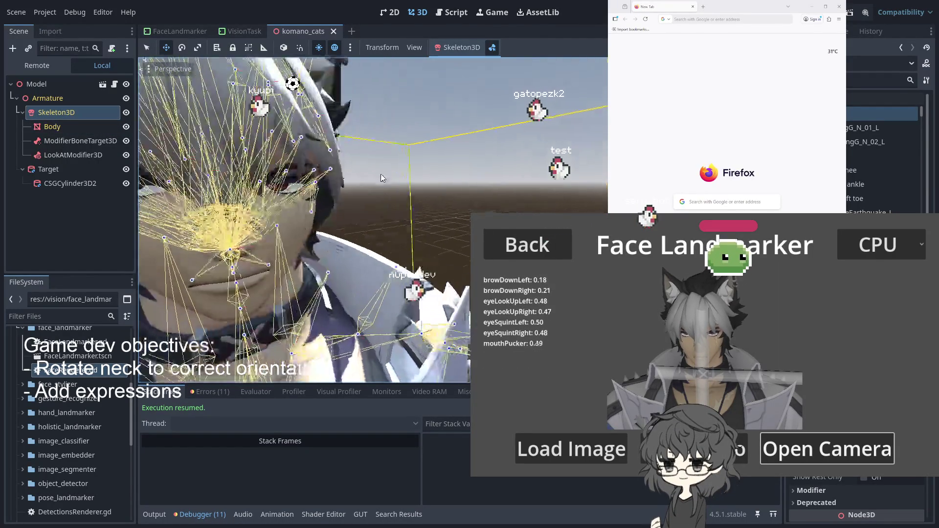
pyautogui.scroll(5, 402, 180)
pyautogui.scroll(-2, 446, 231)
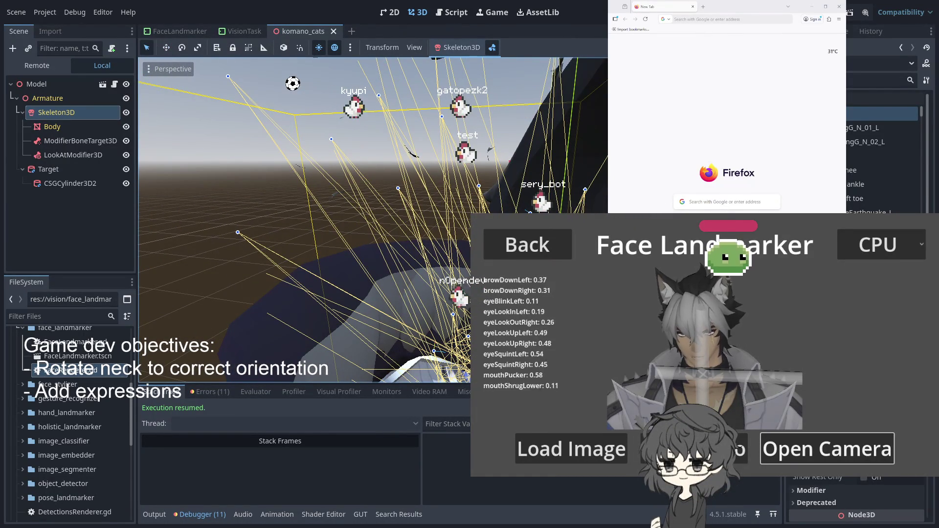
pyautogui.scroll(-5, 882, 161)
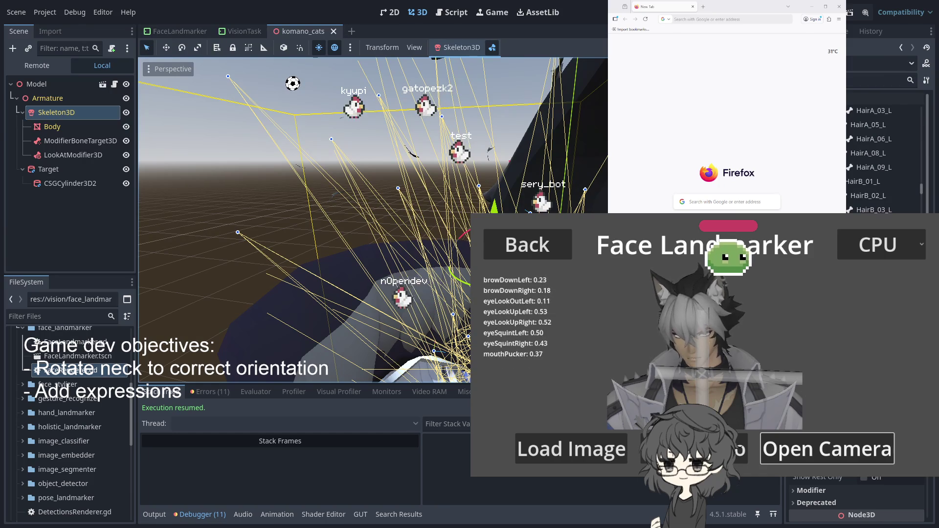
pyautogui.scroll(5, 882, 161)
pyautogui.click(860, 114)
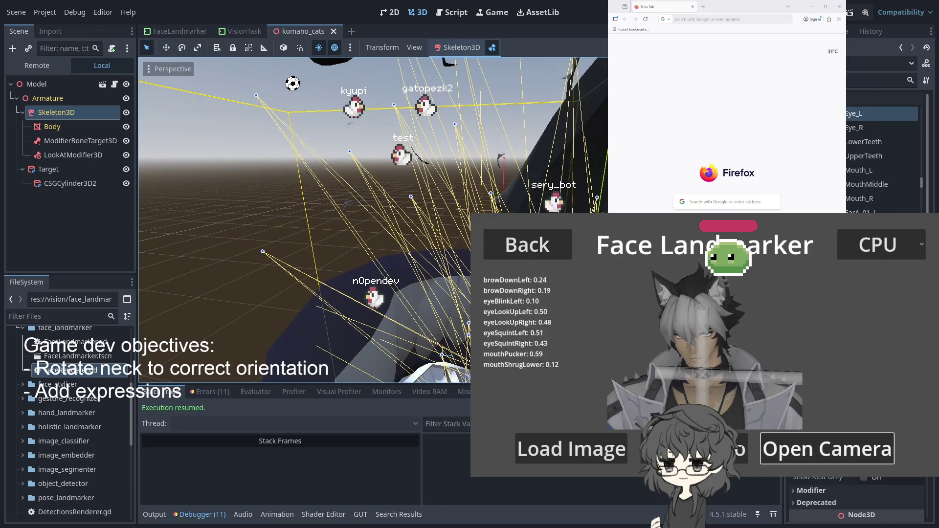
# Frame the Eye_L bone with F and rotate it slightly in the viewport.
pyautogui.press('f')
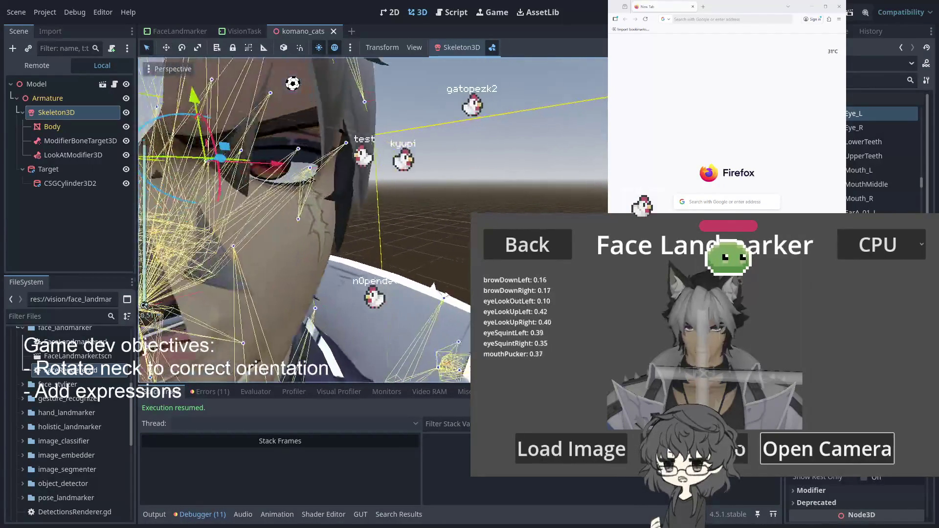
pyautogui.scroll(3, 303, 220)
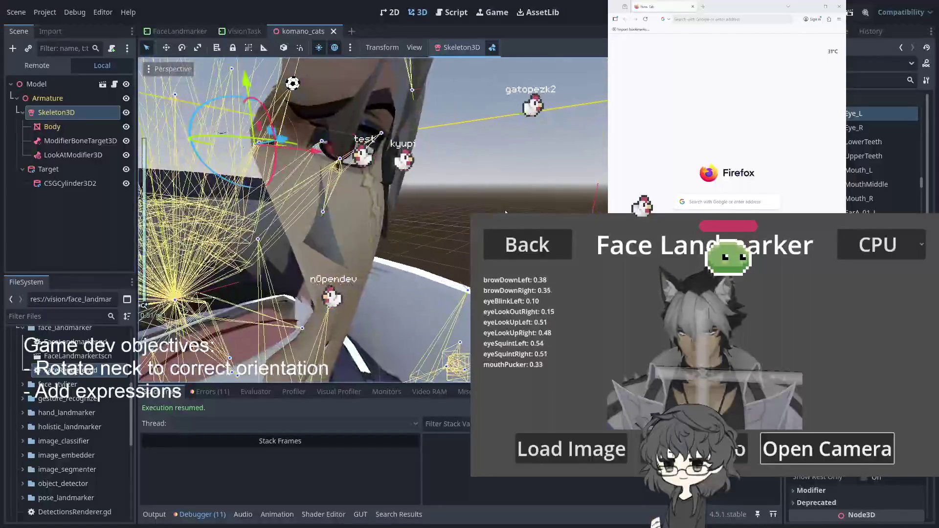
pyautogui.scroll(-3, 460, 186)
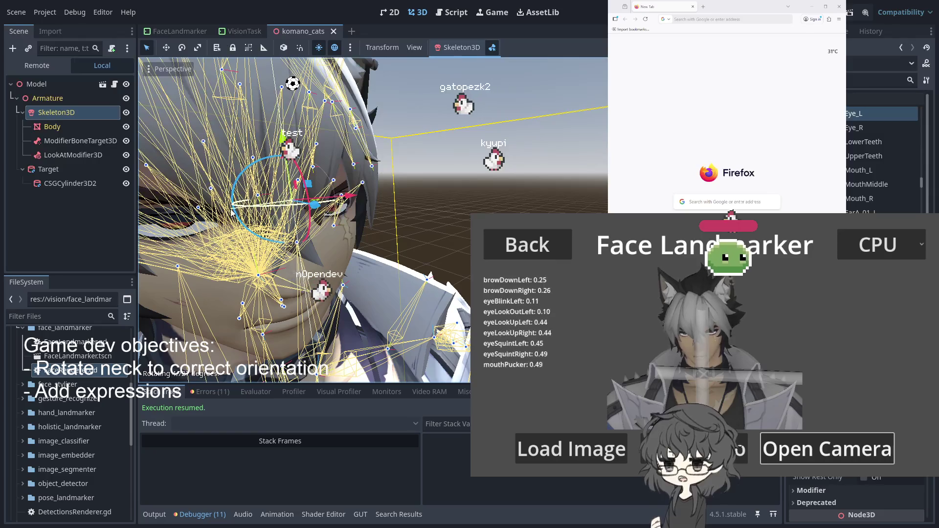
pyautogui.moveTo(262, 213); pyautogui.dragTo(235, 212)
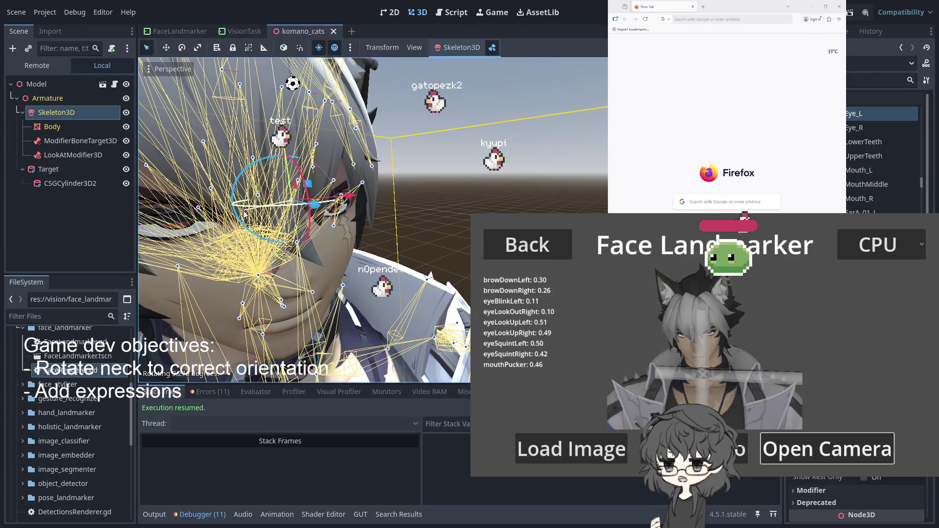
pyautogui.moveTo(241, 214); pyautogui.dragTo(242, 213)
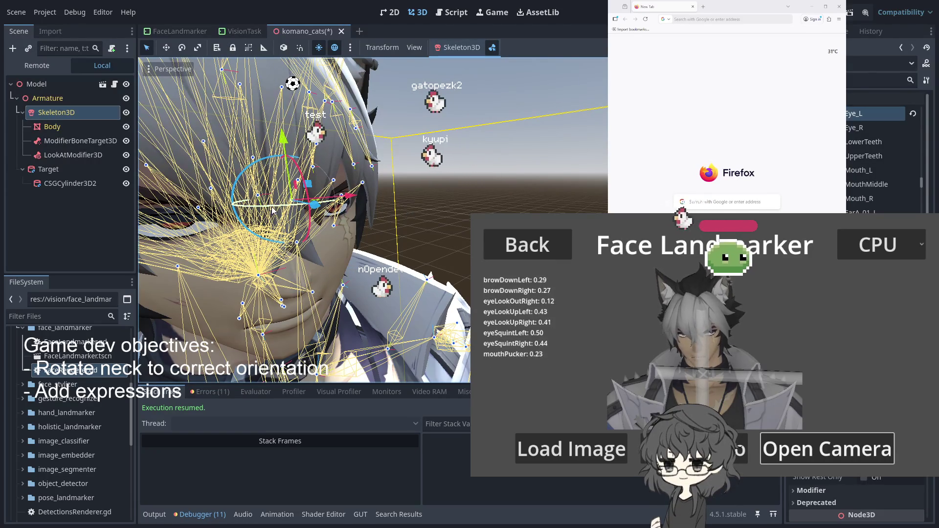
# Save the scene and reselect LookAtModifier3D to show its settings.
pyautogui.hotkey('ctrl', 's')
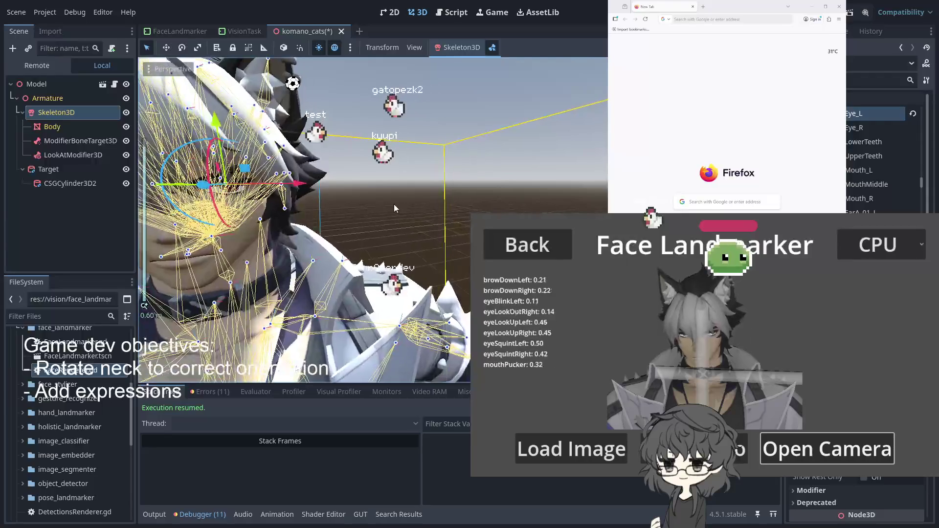
pyautogui.scroll(-5, 394, 204)
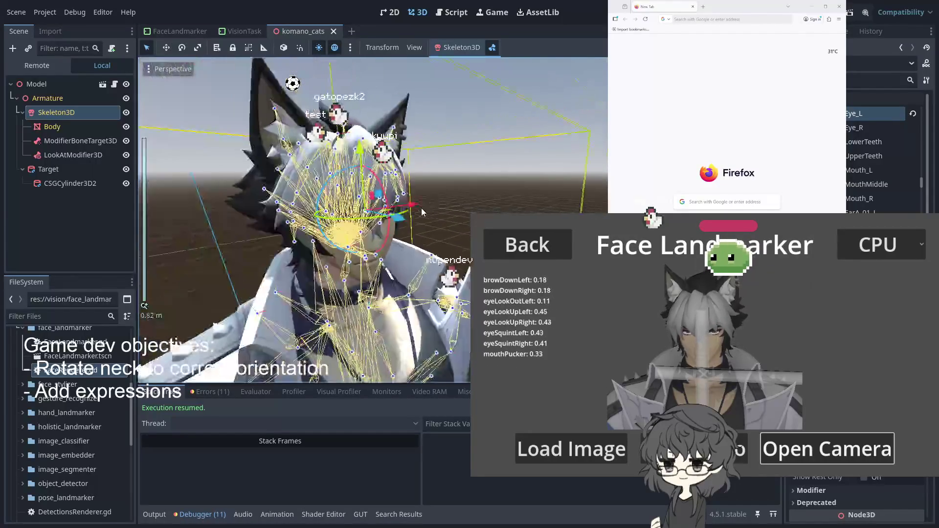
pyautogui.click(67, 157)
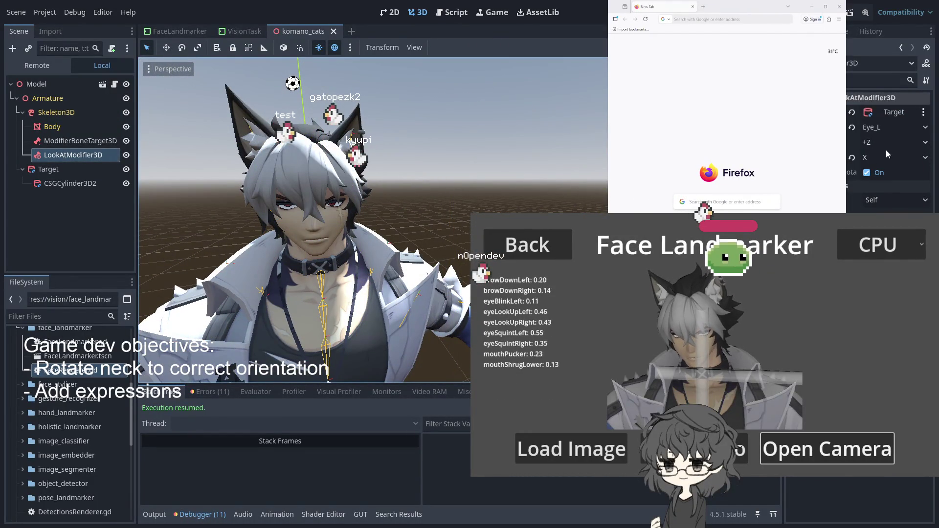
# Change the LookAtModifier3D rotation axis from X to Y and orbit around the head.
pyautogui.click(876, 161)
pyautogui.click(876, 187)
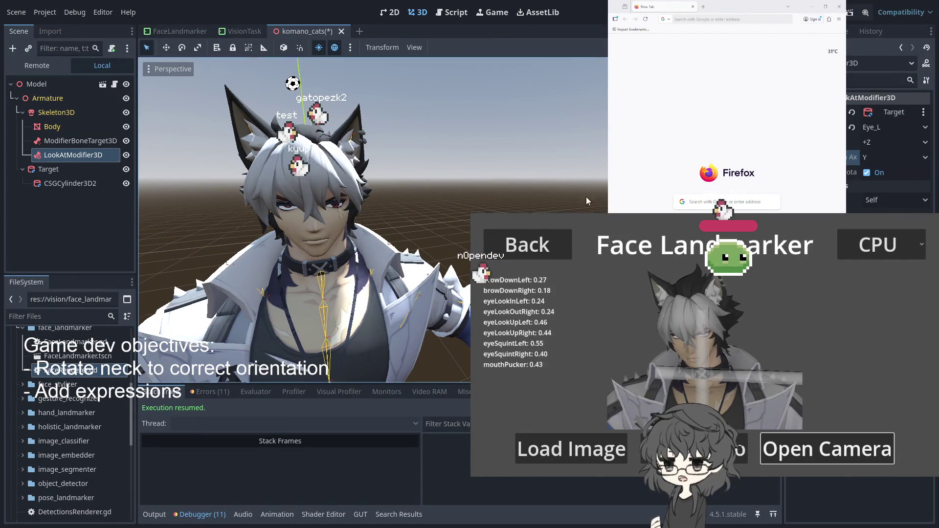
pyautogui.moveTo(426, 199); pyautogui.dragTo(440, 193)
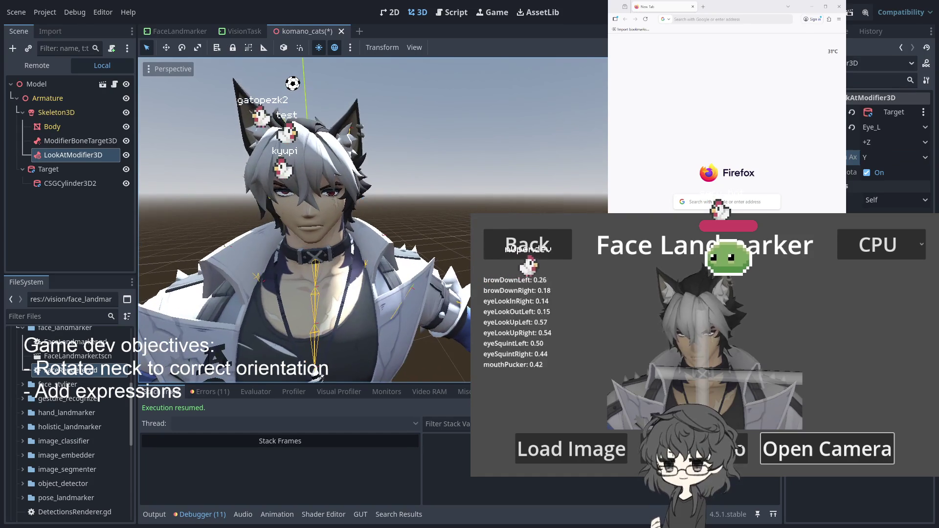
# Look over the skeleton bones and Target node, then return to LookAtModifier3D.
pyautogui.click(51, 108)
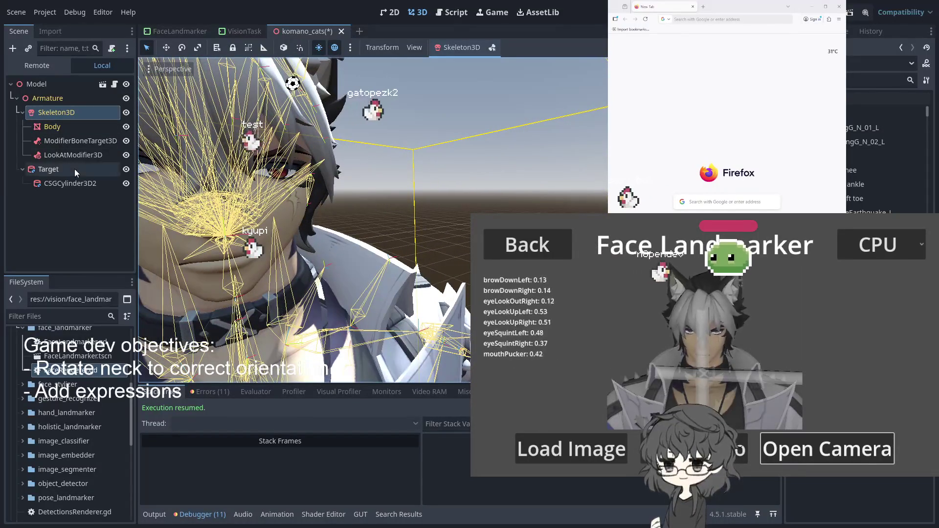
pyautogui.click(49, 168)
pyautogui.click(66, 155)
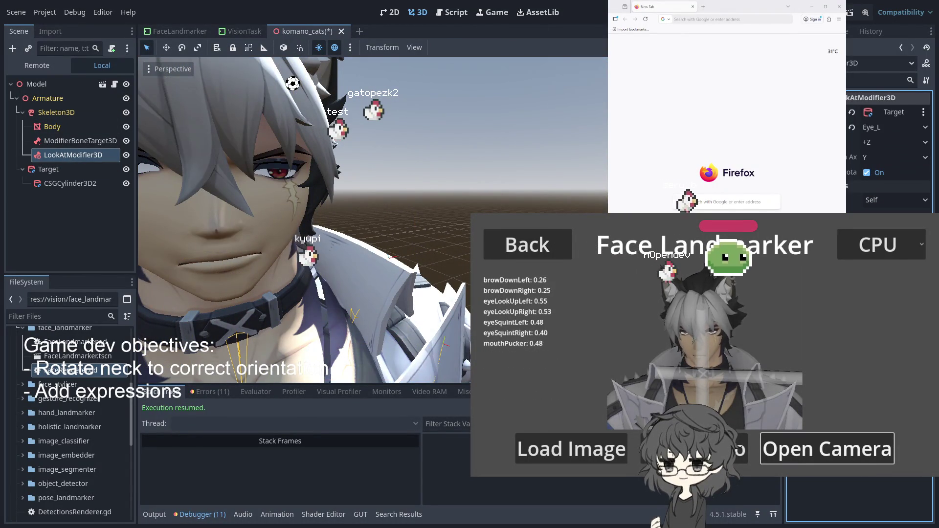
pyautogui.scroll(-6, 303, 220)
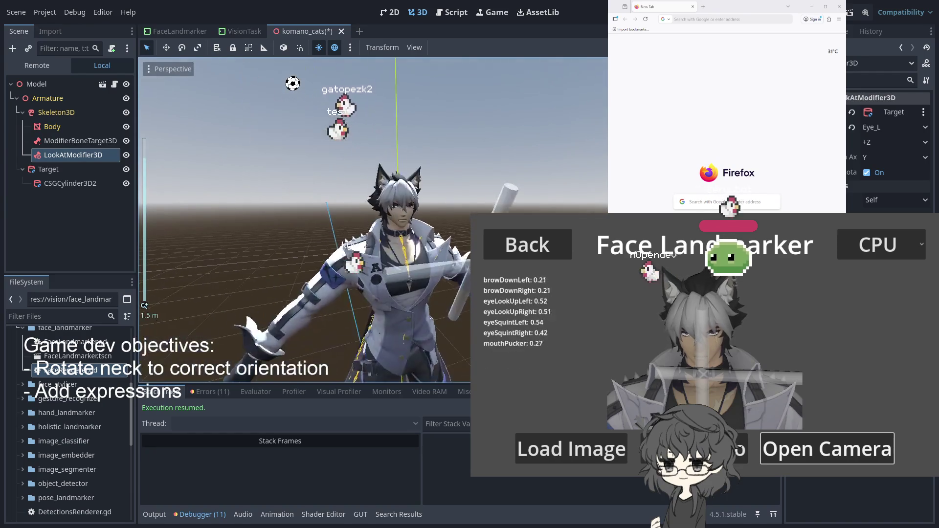
# Focus the Target cylinder and drag it upward in front of the avatar.
pyautogui.click(48, 169)
pyautogui.press('f')
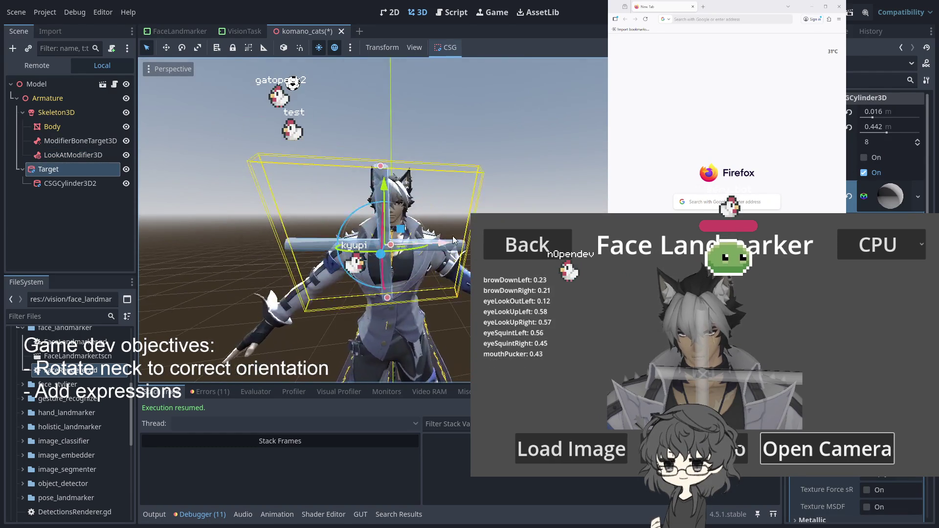
pyautogui.scroll(2, 374, 218)
pyautogui.moveTo(340, 200)
pyautogui.mouseDown()
pyautogui.moveTo(325, 77)
pyautogui.moveTo(296, 222)
pyautogui.moveTo(290, 181)
pyautogui.moveTo(274, 217)
pyautogui.moveTo(274, 168)
pyautogui.moveTo(268, 181)
pyautogui.mouseUp()
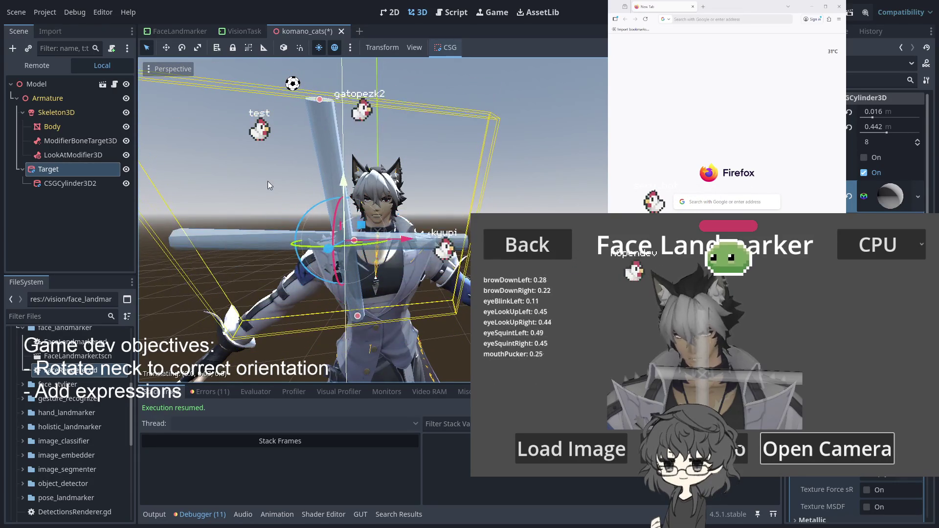
pyautogui.click(66, 155)
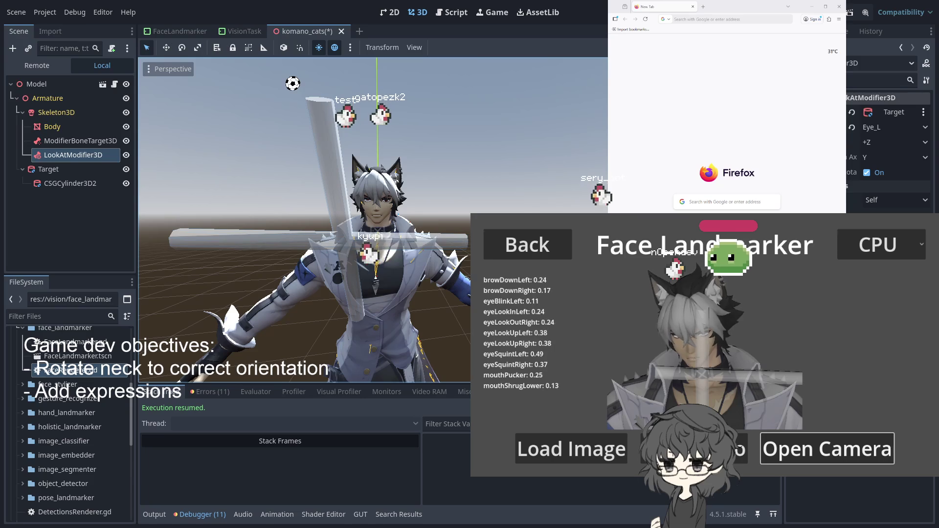
pyautogui.scroll(4, 371, 220)
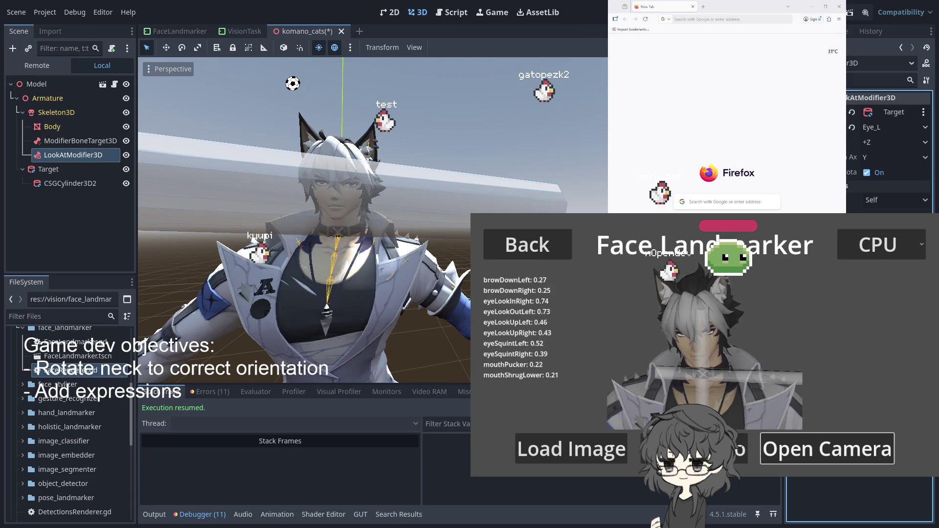
pyautogui.scroll(-5, 415, 241)
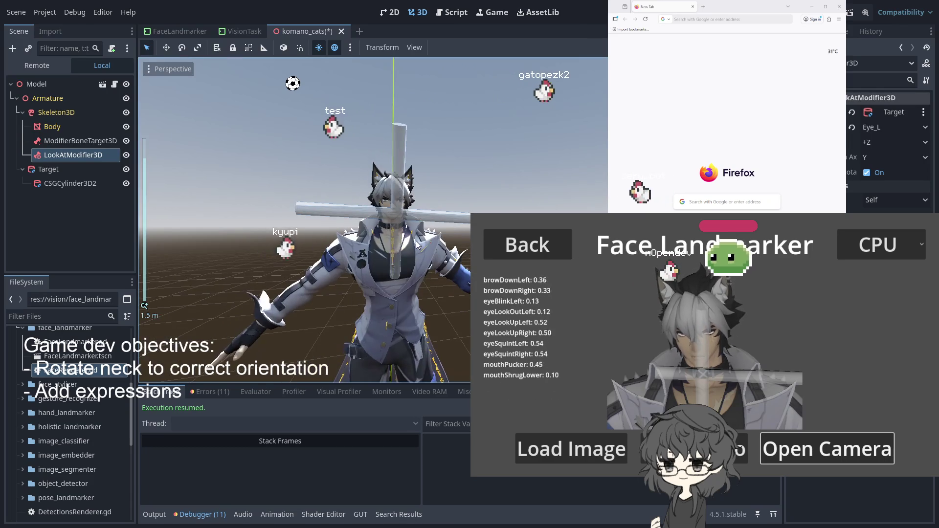
# Raise the Target cylinder slightly higher and reselect LookAtModifier3D.
pyautogui.click(69, 166)
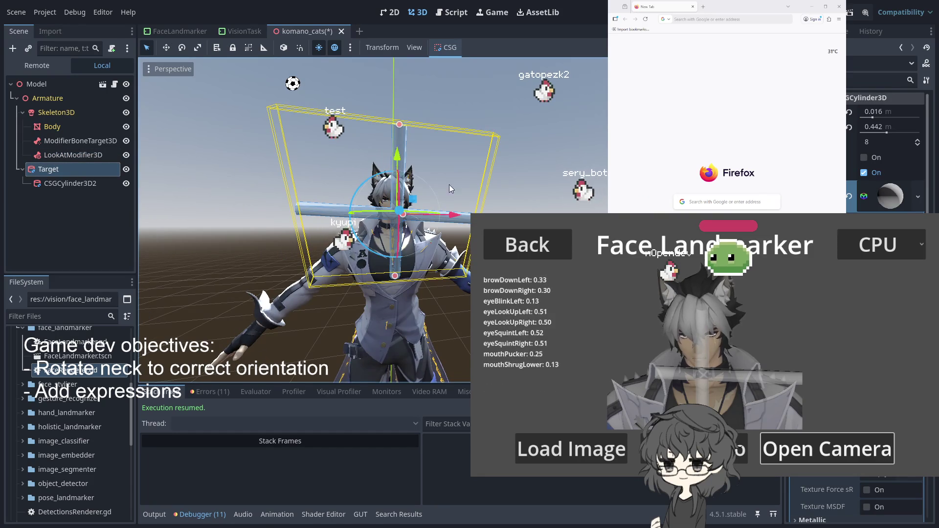
pyautogui.scroll(3, 486, 194)
pyautogui.moveTo(456, 180)
pyautogui.mouseDown()
pyautogui.moveTo(453, 45)
pyautogui.moveTo(418, 198)
pyautogui.moveTo(422, 120)
pyautogui.moveTo(416, 195)
pyautogui.moveTo(397, 131)
pyautogui.moveTo(459, 210)
pyautogui.mouseUp()
pyautogui.scroll(5, 415, 222)
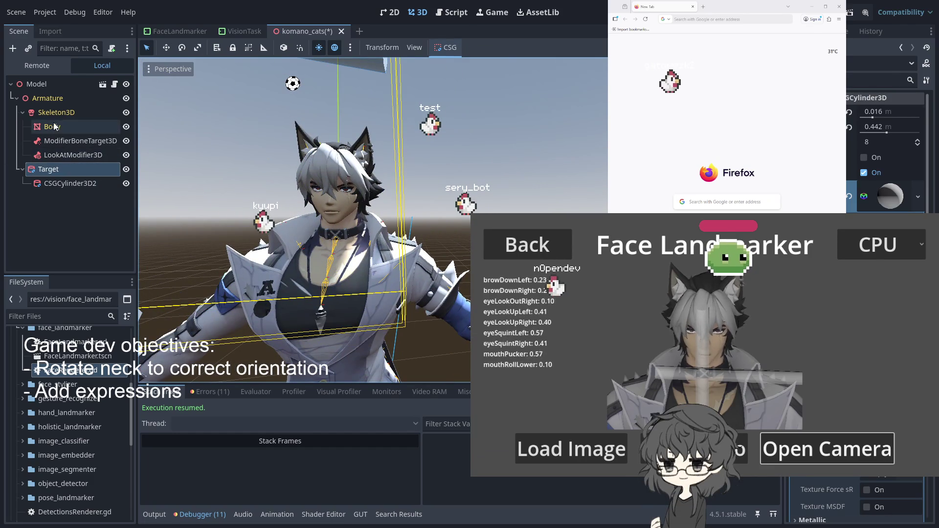
pyautogui.click(73, 155)
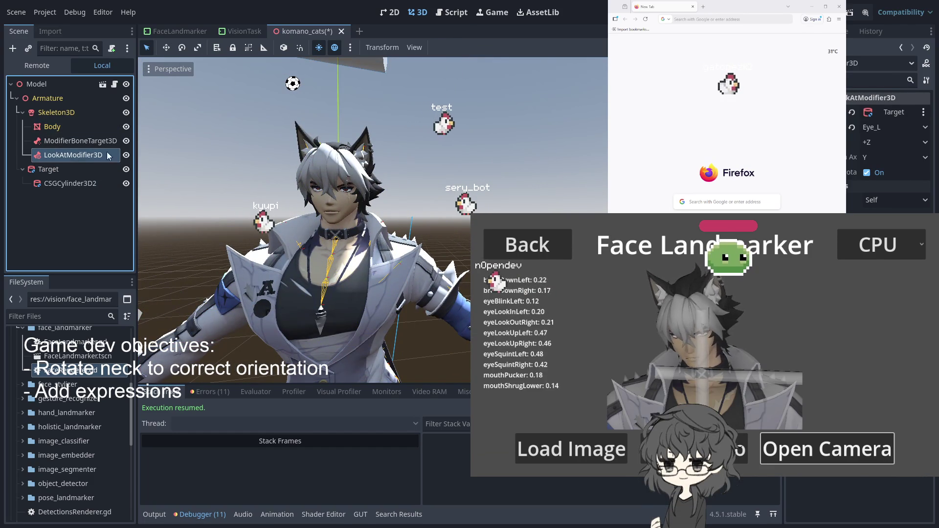
# Flip the LookAtModifier3D forward axis from +Z to -Z.
pyautogui.click(887, 157)
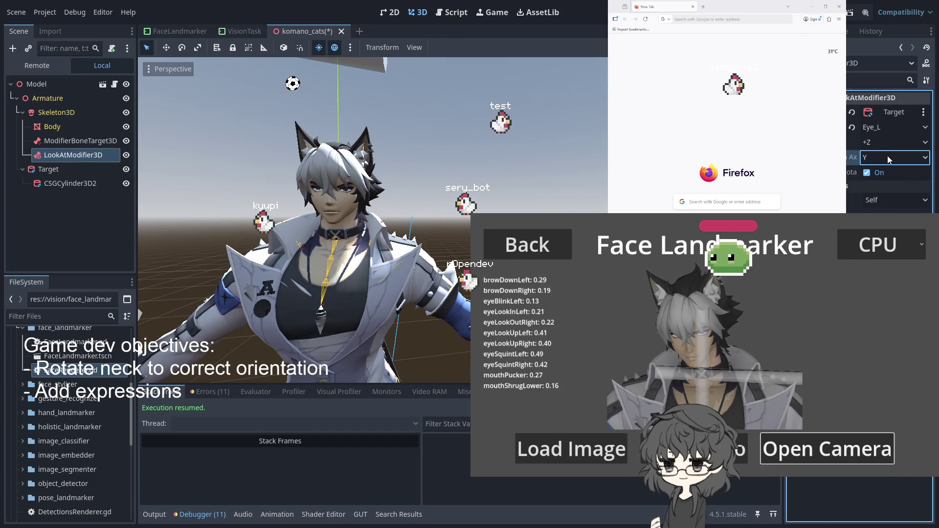
pyautogui.click(881, 144)
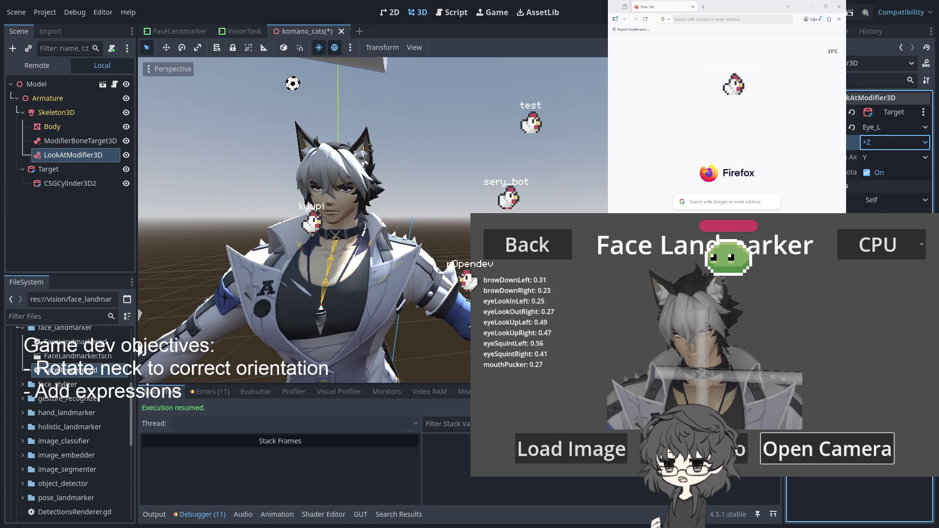
pyautogui.scroll(5, 480, 212)
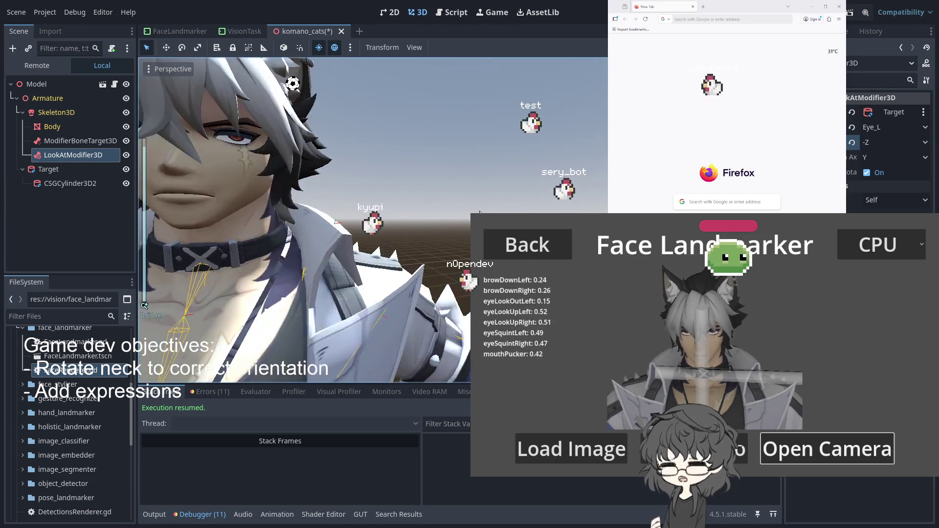
pyautogui.scroll(-5, 480, 212)
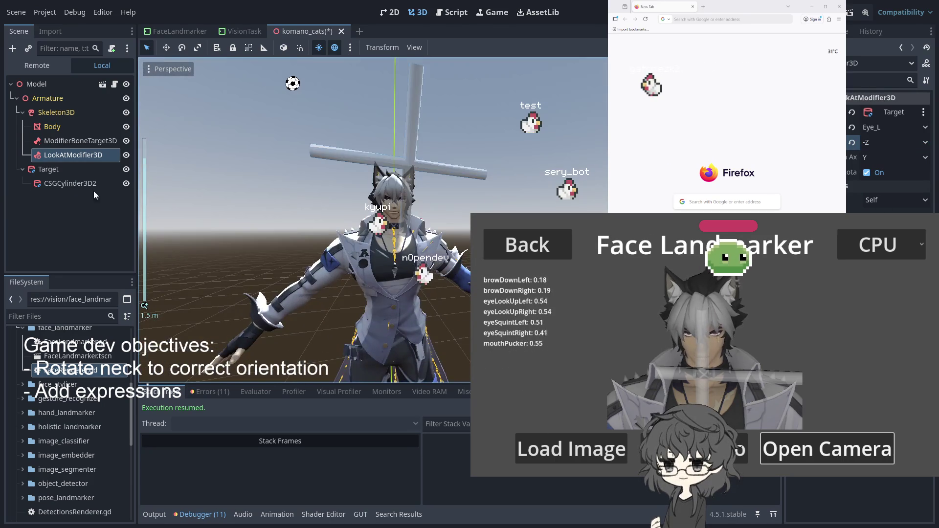
# Cancel an upward move of the Target cylinder, then lower it slightly.
pyautogui.click(62, 169)
pyautogui.moveTo(434, 149); pyautogui.dragTo(432, 156)
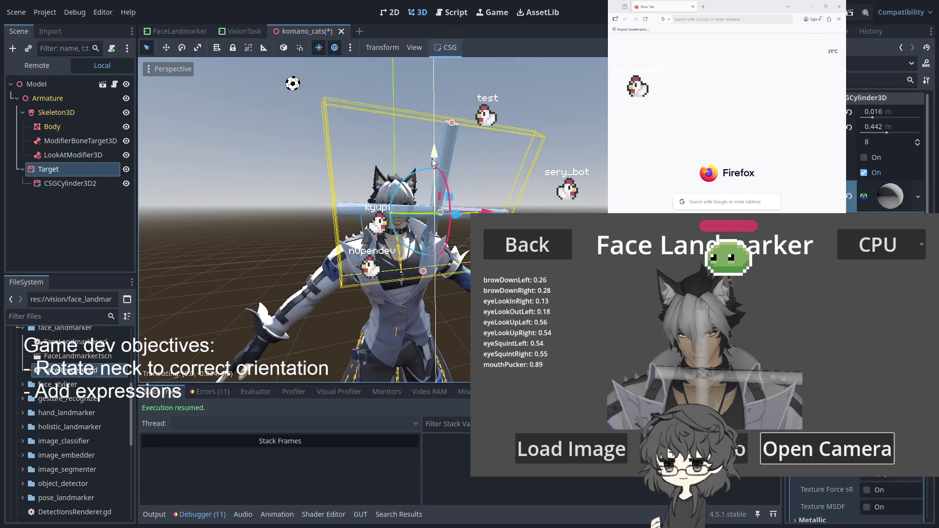
pyautogui.press('Escape')
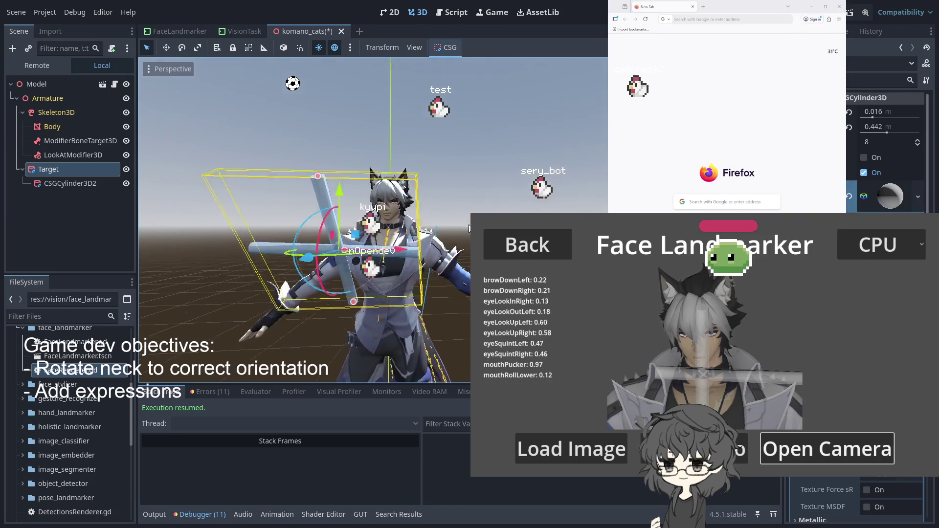
pyautogui.moveTo(304, 197)
pyautogui.mouseDown()
pyautogui.moveTo(333, 189)
pyautogui.moveTo(330, 230)
pyautogui.moveTo(303, 121)
pyautogui.moveTo(283, 171)
pyautogui.moveTo(303, 187)
pyautogui.mouseUp()
pyautogui.scroll(4, 354, 201)
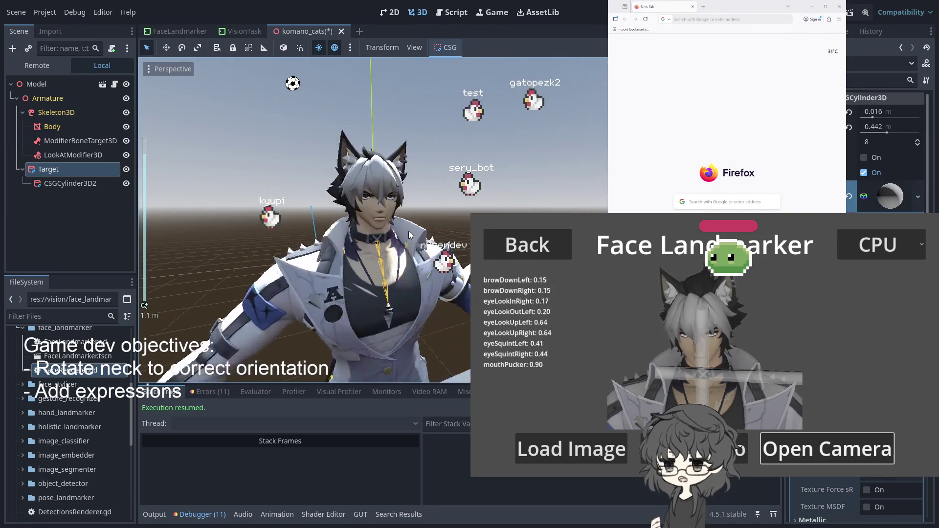
pyautogui.click(81, 157)
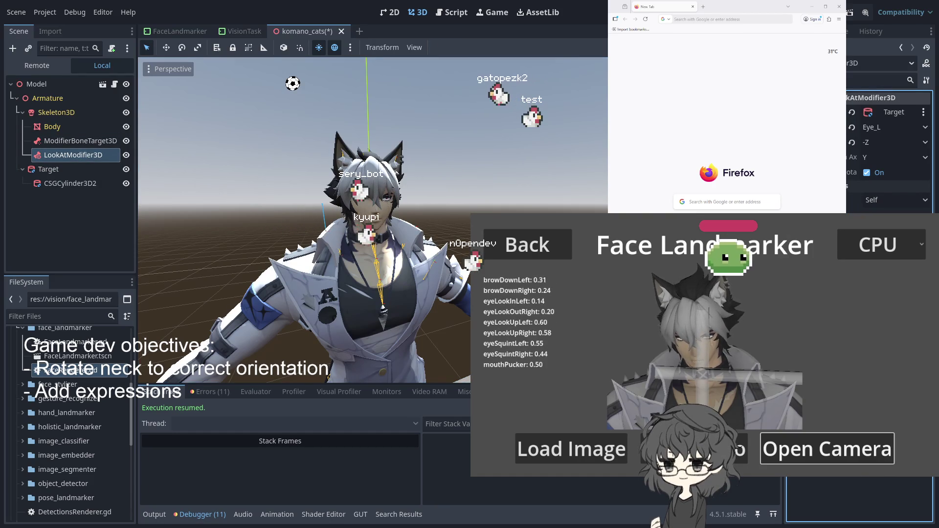
pyautogui.scroll(-3, 147, 202)
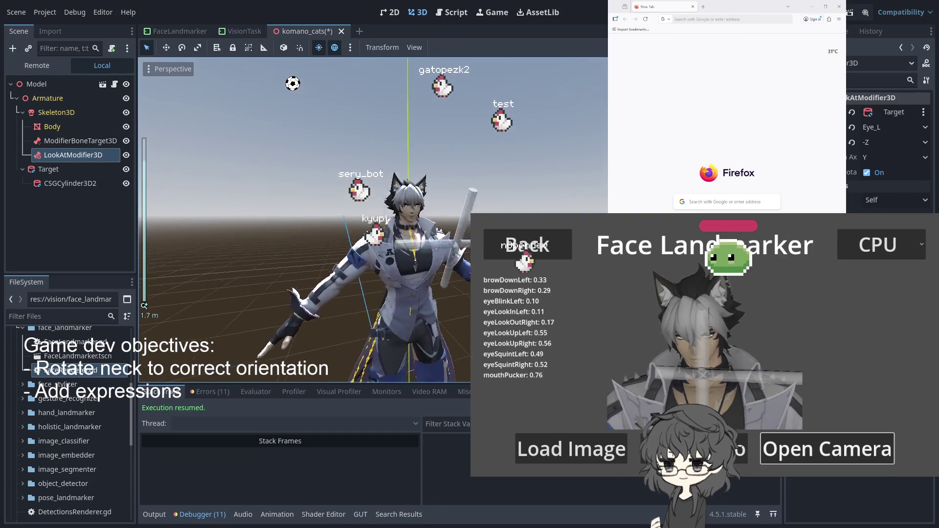
# Frame the neck bone target, then raise the cylinder Target a little.
pyautogui.click(62, 142)
pyautogui.press('f')
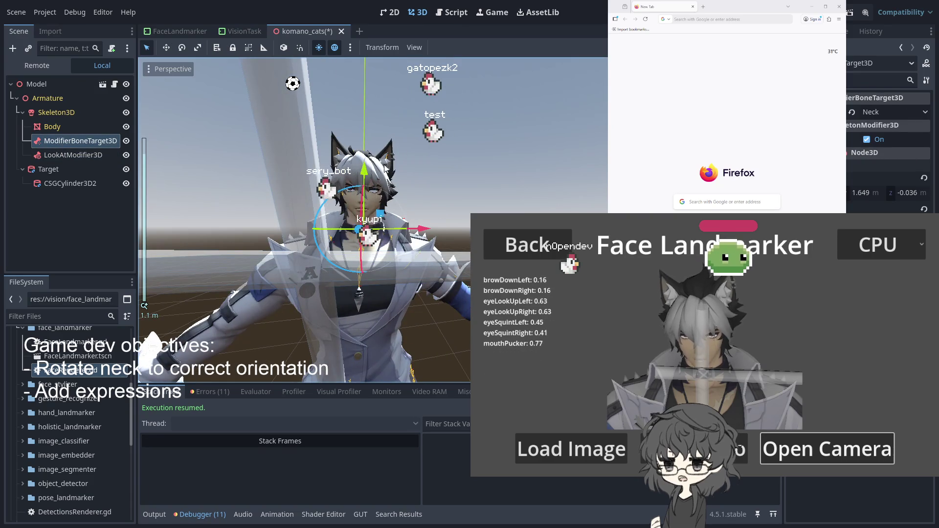
pyautogui.click(61, 169)
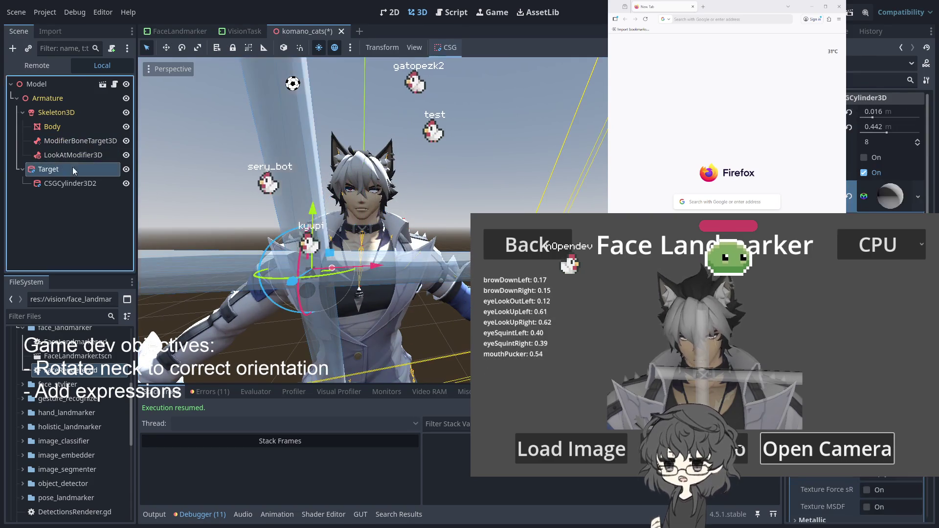
pyautogui.moveTo(312, 211)
pyautogui.mouseDown()
pyautogui.moveTo(262, 10)
pyautogui.moveTo(307, 90)
pyautogui.moveTo(311, 14)
pyautogui.moveTo(318, 169)
pyautogui.mouseUp()
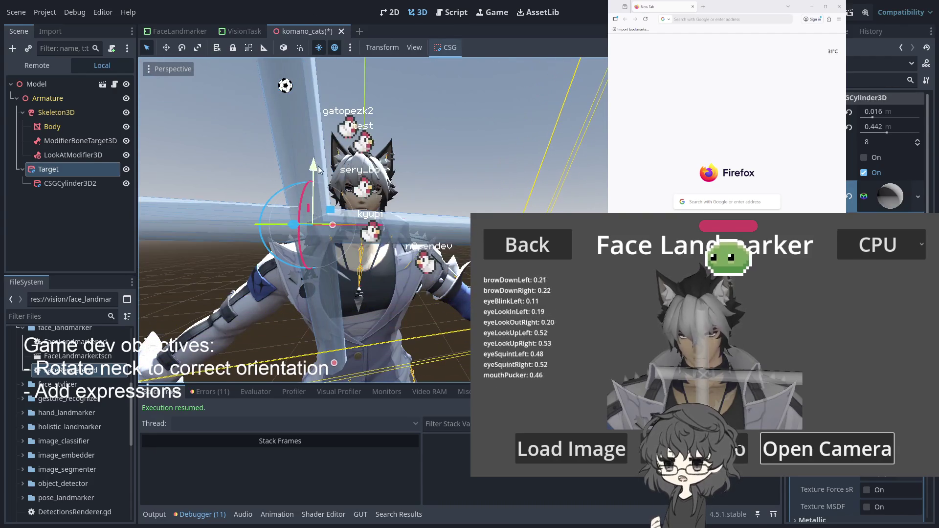
# Change the LookAtModifier3D forward axis from -Z to +X.
pyautogui.click(71, 155)
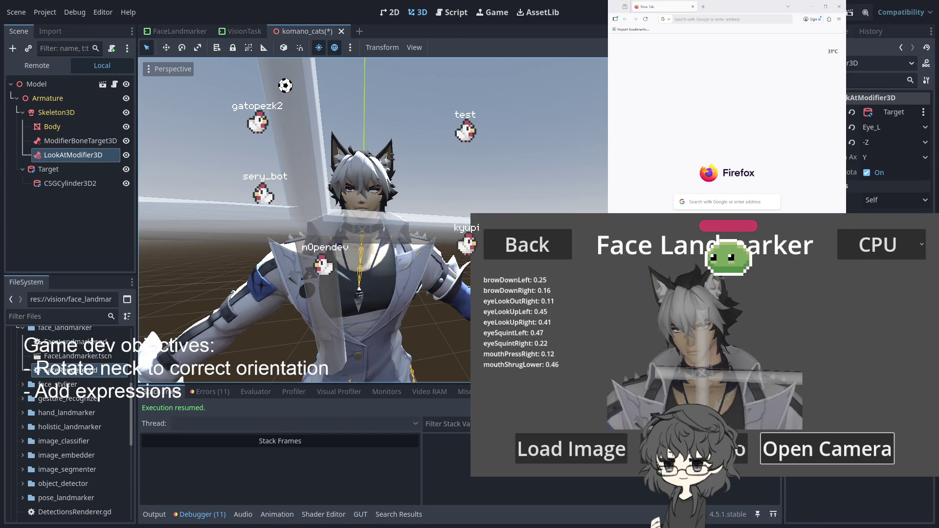
pyautogui.click(873, 143)
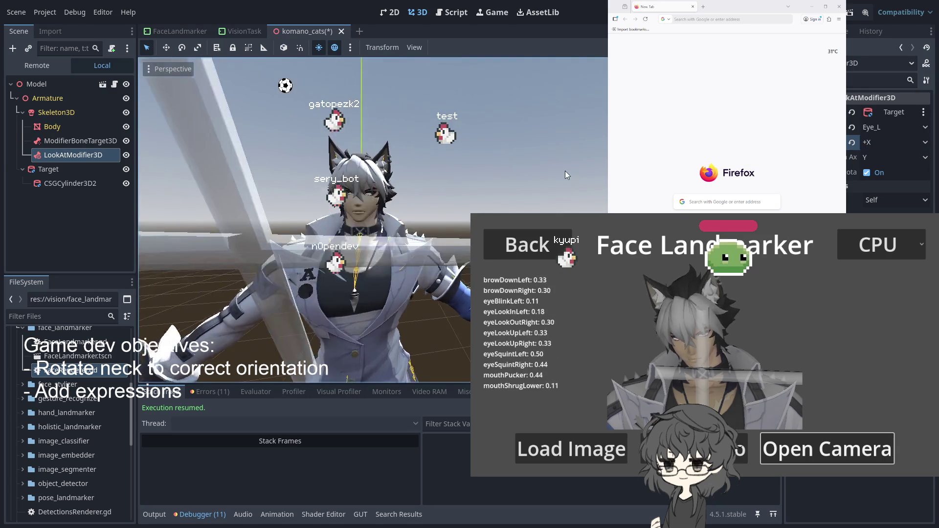
pyautogui.click(78, 141)
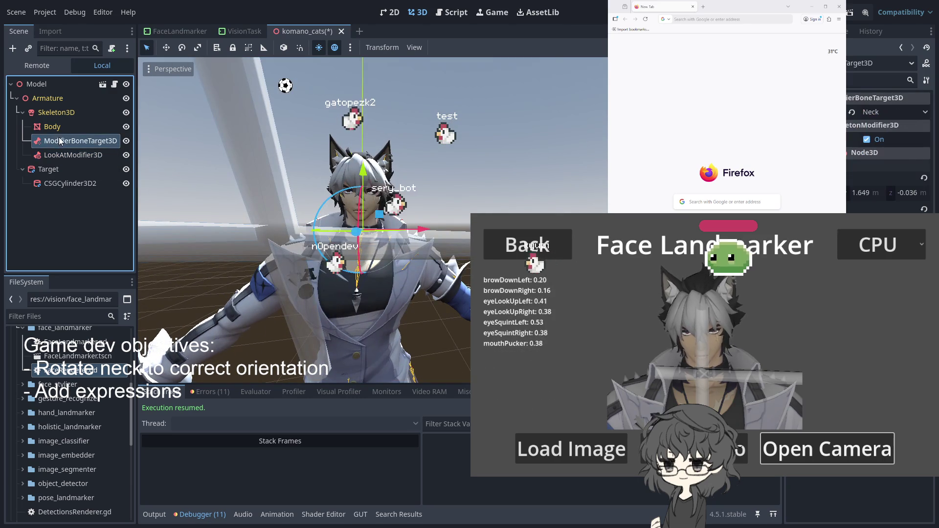
# Nudge the Target cylinder along X toward the avatar's chin, then reselect LookAtModifier3D.
pyautogui.click(53, 126)
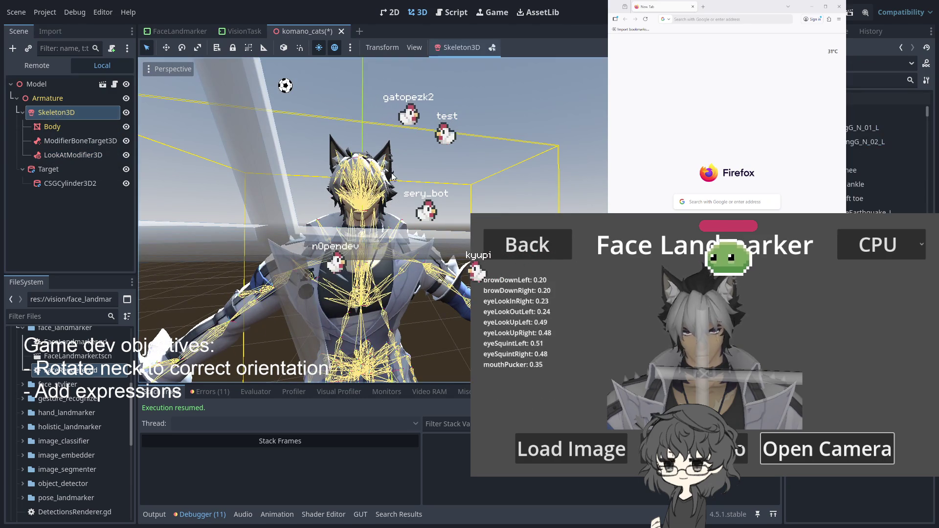
pyautogui.click(68, 155)
pyautogui.click(63, 169)
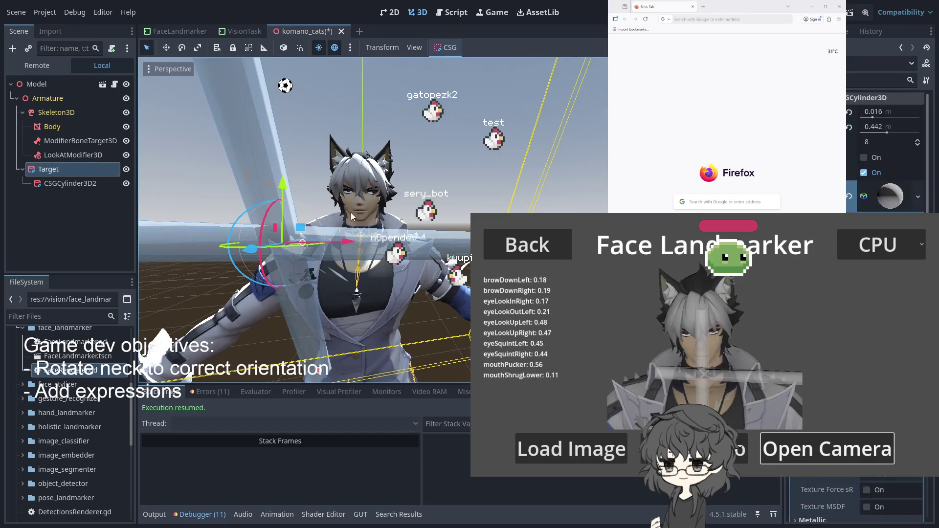
pyautogui.moveTo(328, 240)
pyautogui.mouseDown()
pyautogui.moveTo(351, 244)
pyautogui.moveTo(268, 262)
pyautogui.moveTo(351, 277)
pyautogui.moveTo(325, 271)
pyautogui.moveTo(329, 286)
pyautogui.moveTo(319, 208)
pyautogui.moveTo(292, 180)
pyautogui.moveTo(299, 134)
pyautogui.moveTo(298, 171)
pyautogui.mouseUp()
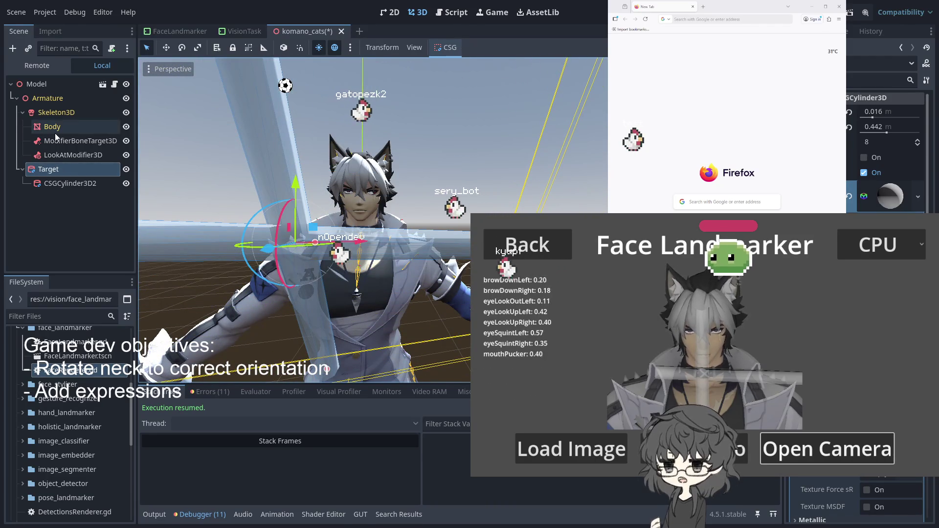
pyautogui.click(70, 156)
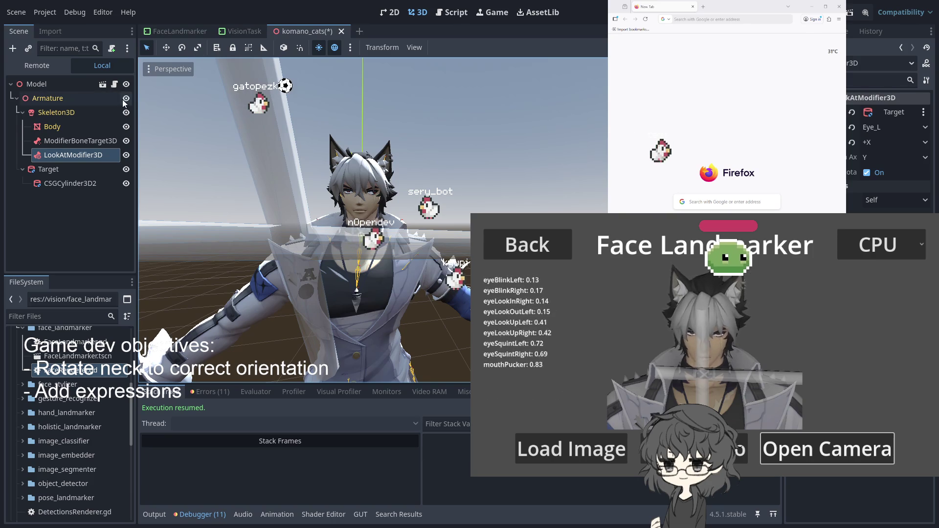
# Switch the LookAtModifier3D forward axis from +X to -X.
pyautogui.click(71, 146)
pyautogui.click(71, 144)
pyautogui.click(66, 156)
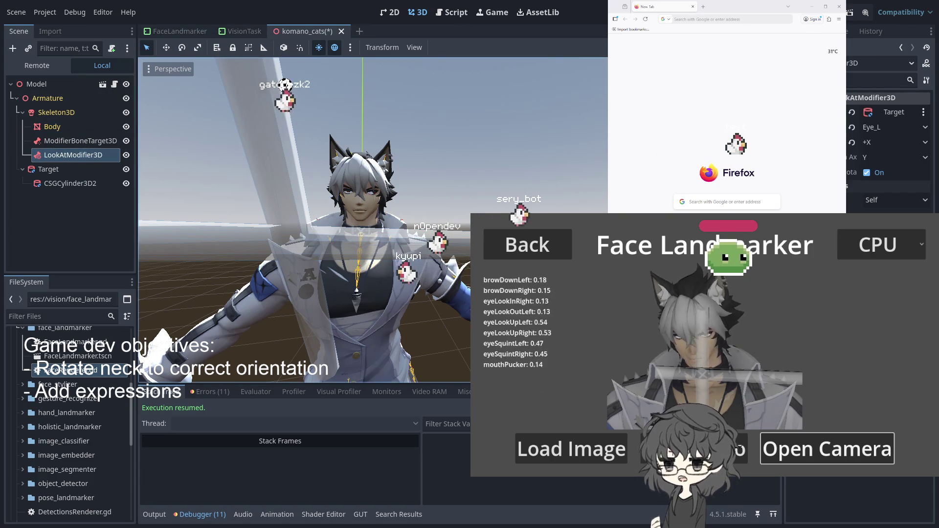
pyautogui.click(884, 142)
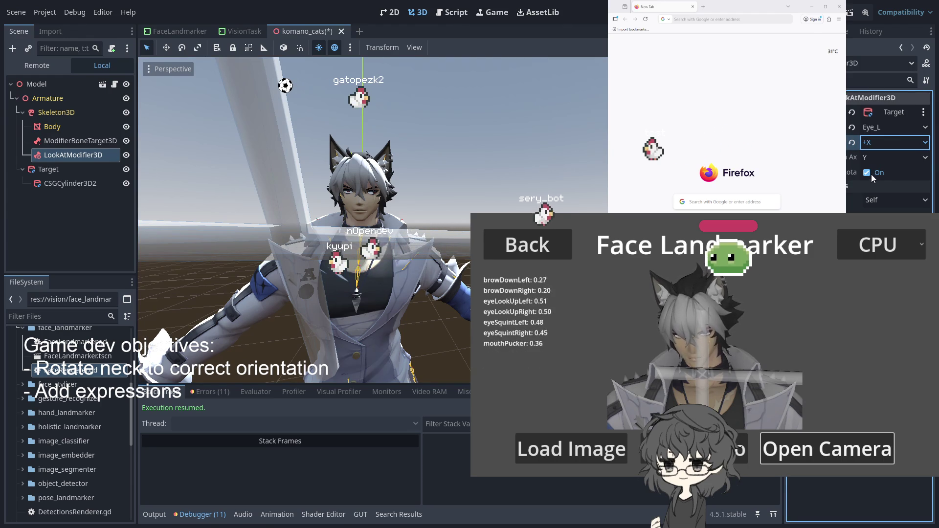
pyautogui.click(884, 142)
pyautogui.click(875, 168)
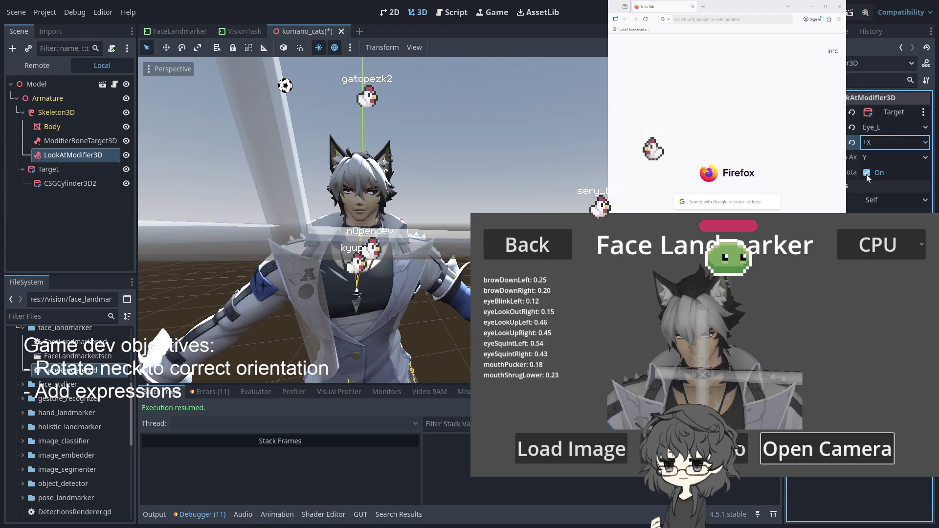
pyautogui.scroll(2, 294, 196)
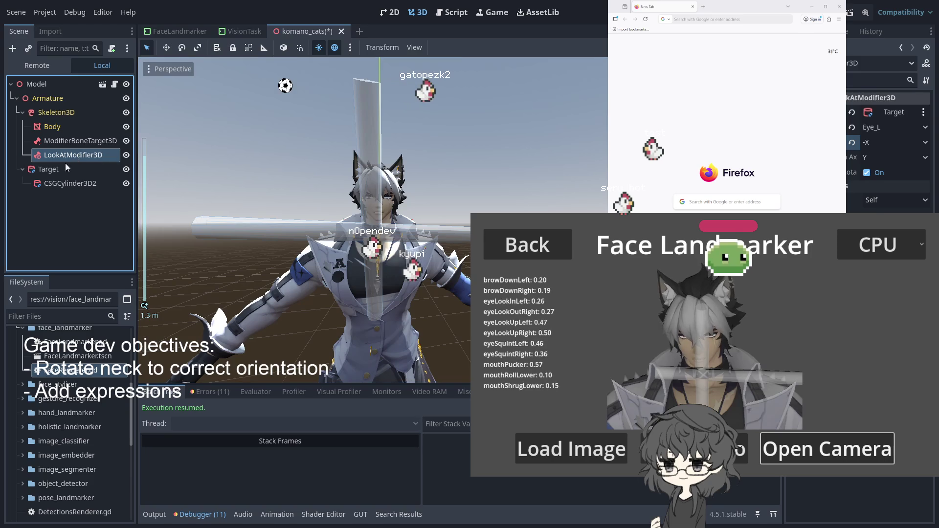
# Drag the Target cylinder down to head height, then shift it along X and Z.
pyautogui.click(48, 168)
pyautogui.moveTo(336, 198)
pyautogui.mouseDown()
pyautogui.moveTo(312, 108)
pyautogui.moveTo(296, 341)
pyautogui.moveTo(309, 182)
pyautogui.mouseUp()
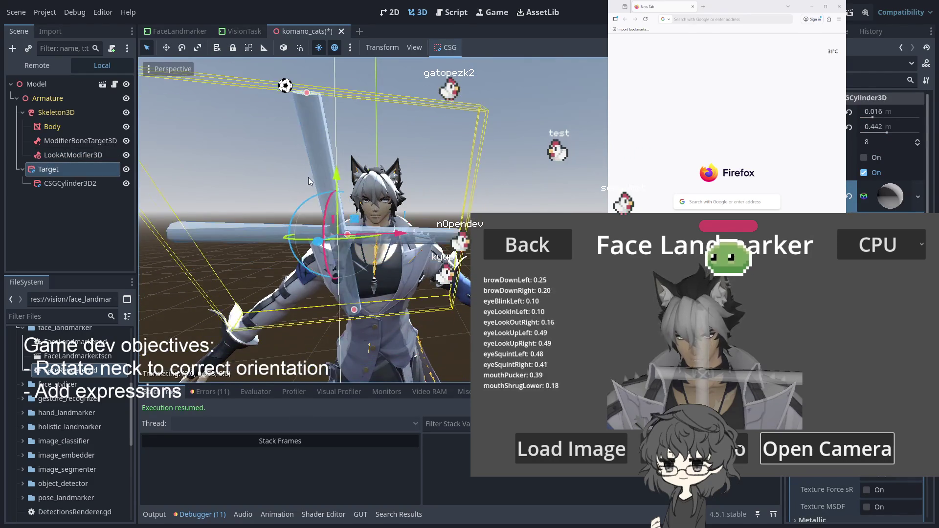
pyautogui.moveTo(411, 245)
pyautogui.mouseDown()
pyautogui.moveTo(396, 288)
pyautogui.moveTo(356, 300)
pyautogui.moveTo(334, 259)
pyautogui.mouseUp()
pyautogui.moveTo(274, 236)
pyautogui.mouseDown()
pyautogui.moveTo(428, 129)
pyautogui.moveTo(422, 143)
pyautogui.moveTo(445, 154)
pyautogui.moveTo(369, 220)
pyautogui.moveTo(453, 236)
pyautogui.mouseUp()
pyautogui.scroll(5, 332, 221)
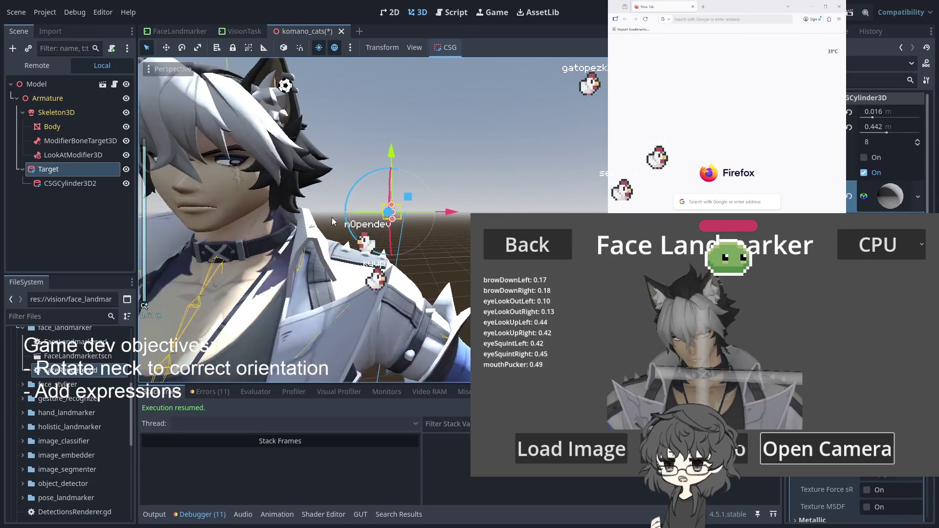
pyautogui.scroll(3, 332, 221)
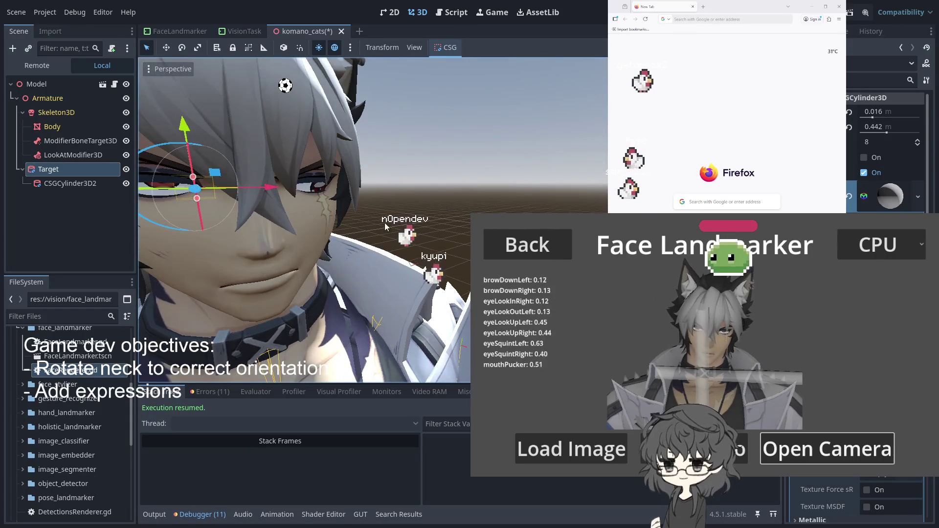
pyautogui.scroll(-3, 363, 213)
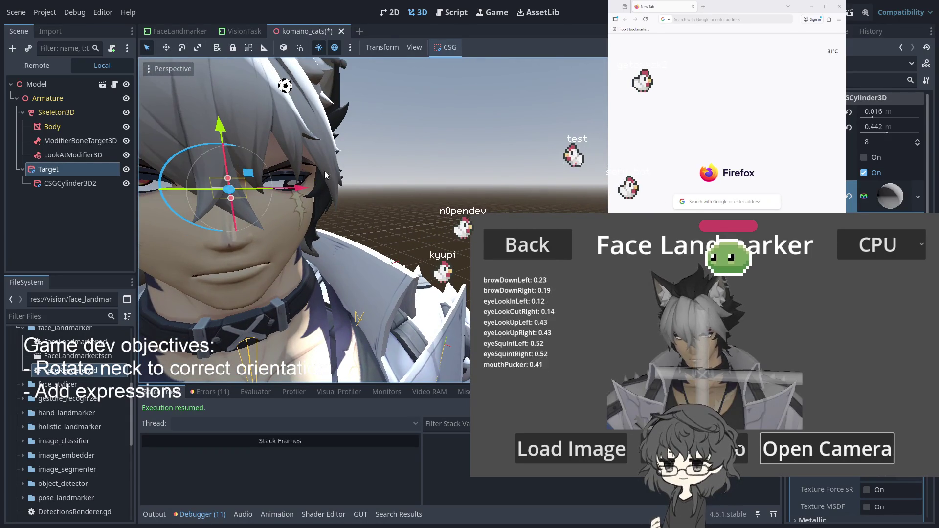
# Review the neck target, skeleton bones and the modifier's Eye_L bone assignment.
pyautogui.click(59, 141)
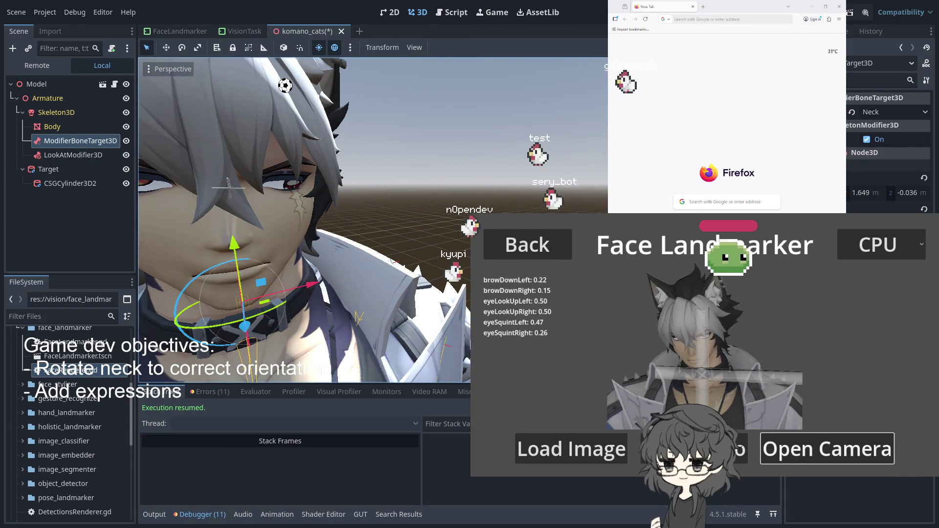
pyautogui.click(70, 115)
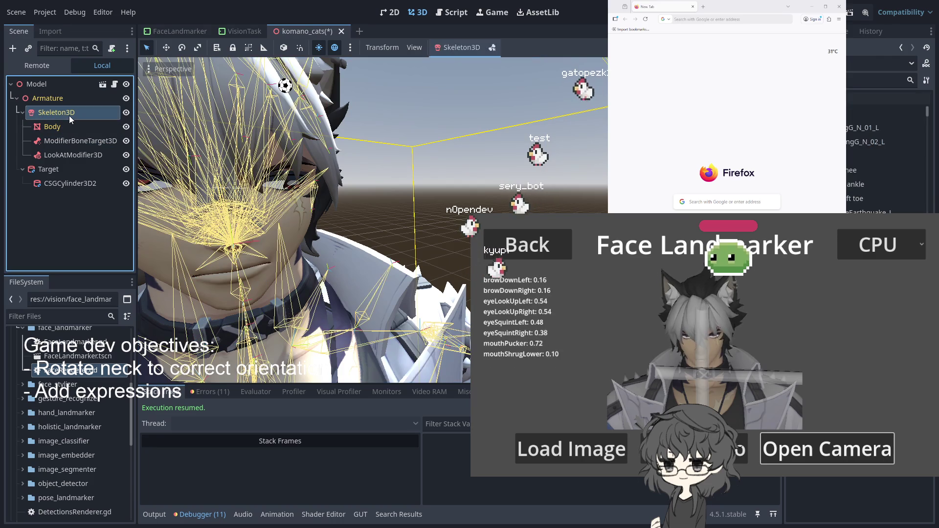
pyautogui.click(58, 141)
pyautogui.click(71, 155)
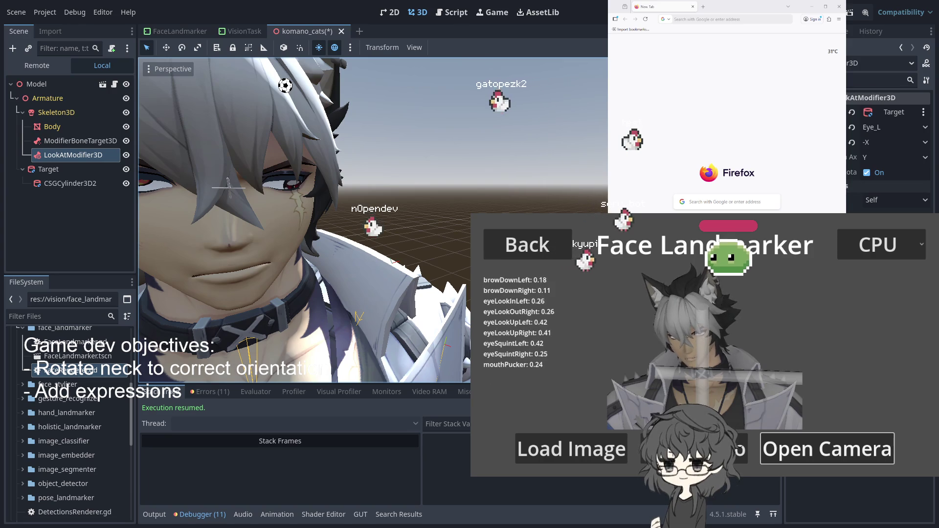
pyautogui.click(878, 128)
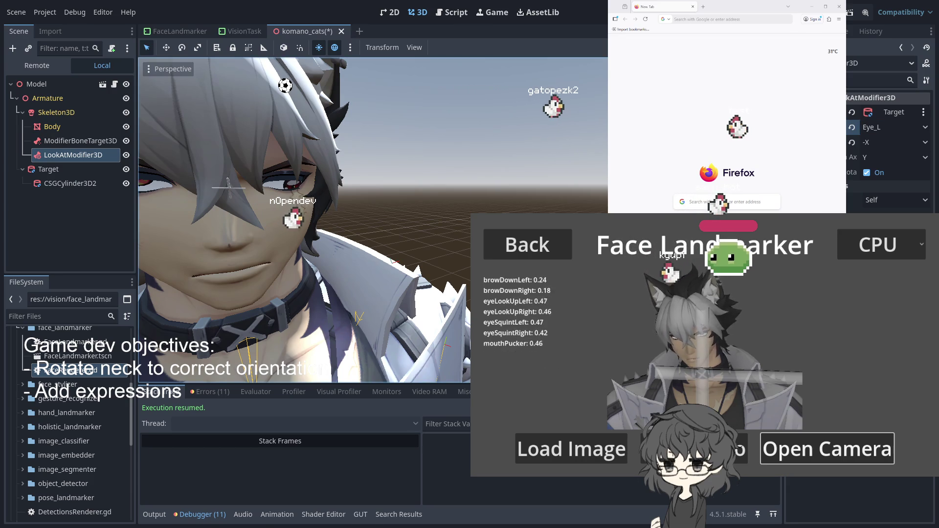
# Switch the LookAtModifier3D Origin From setting from Self to SpecificBone.
pyautogui.click(890, 194)
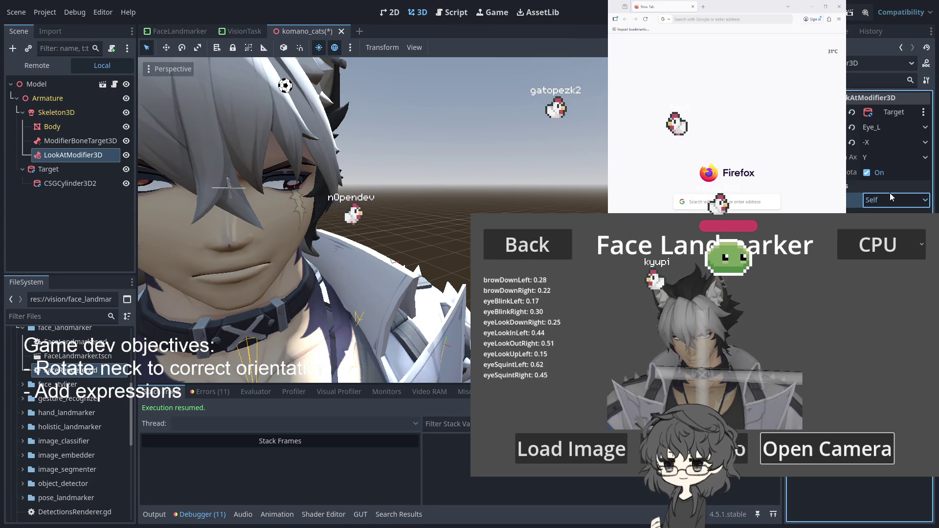
pyautogui.scroll(5, 588, 209)
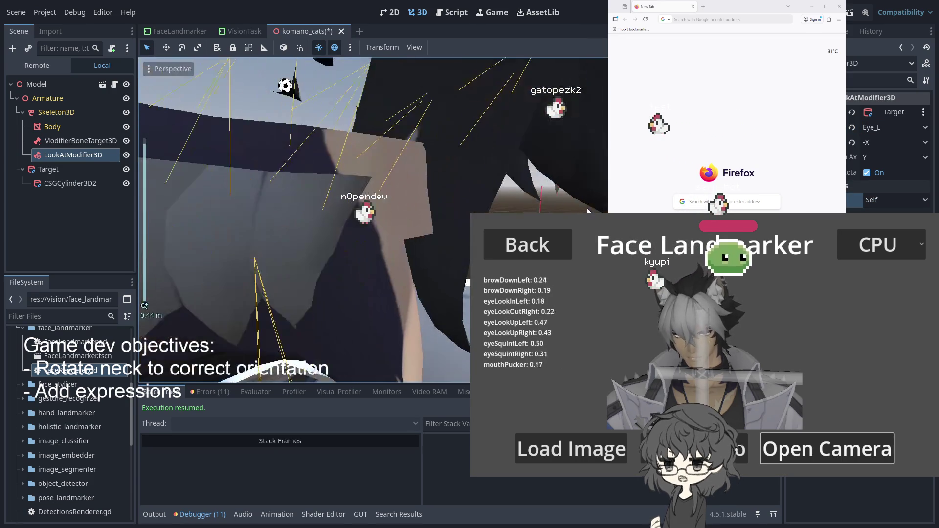
pyautogui.scroll(-2, 398, 201)
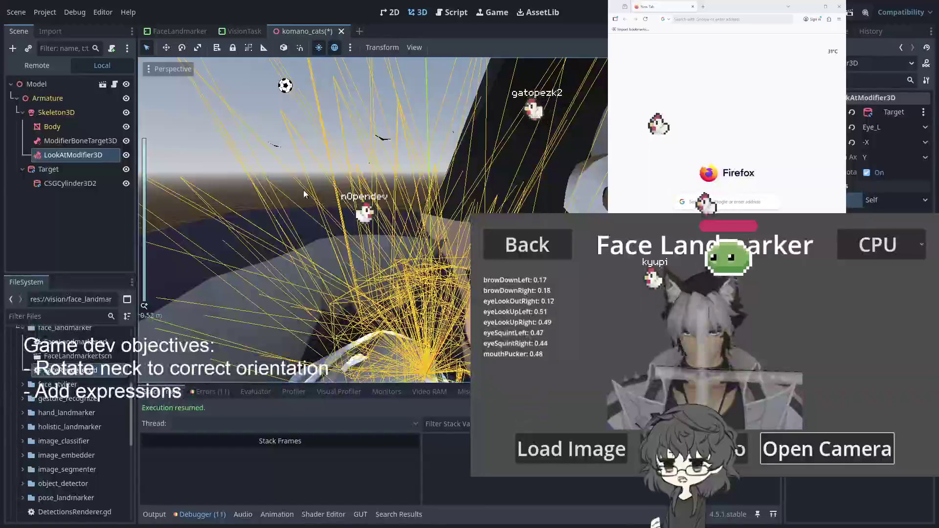
pyautogui.click(891, 201)
pyautogui.click(891, 201)
pyautogui.click(880, 226)
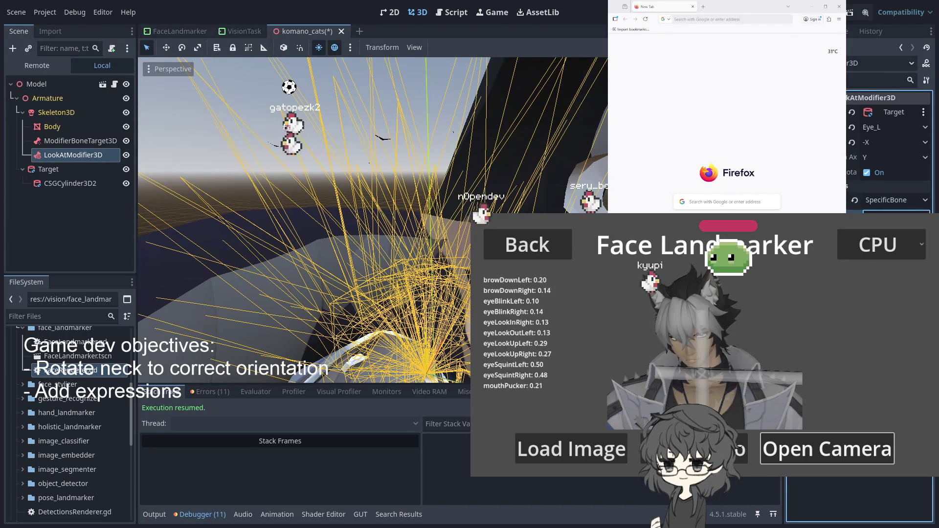
pyautogui.scroll(-3, 303, 220)
pyautogui.scroll(-2, 432, 251)
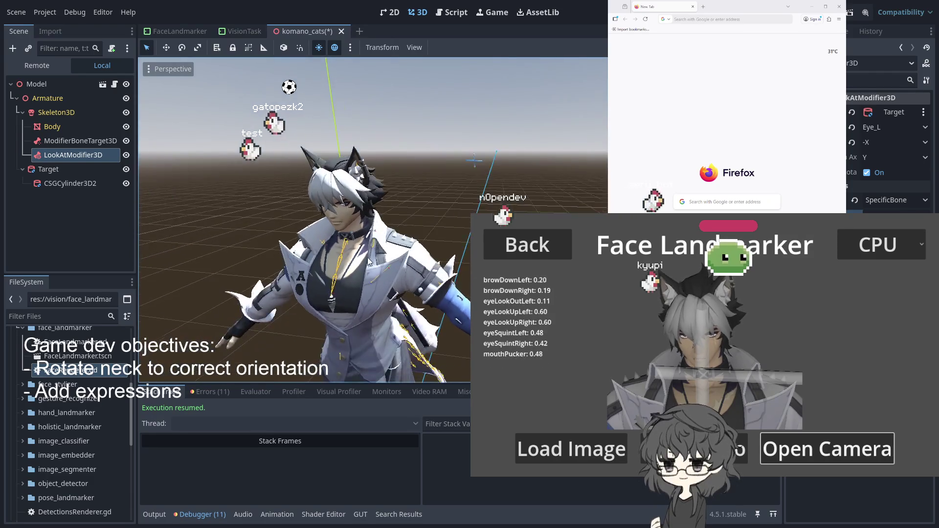
# Pick +X from the LookAtModifier3D Forward Axis dropdown.
pyautogui.click(873, 142)
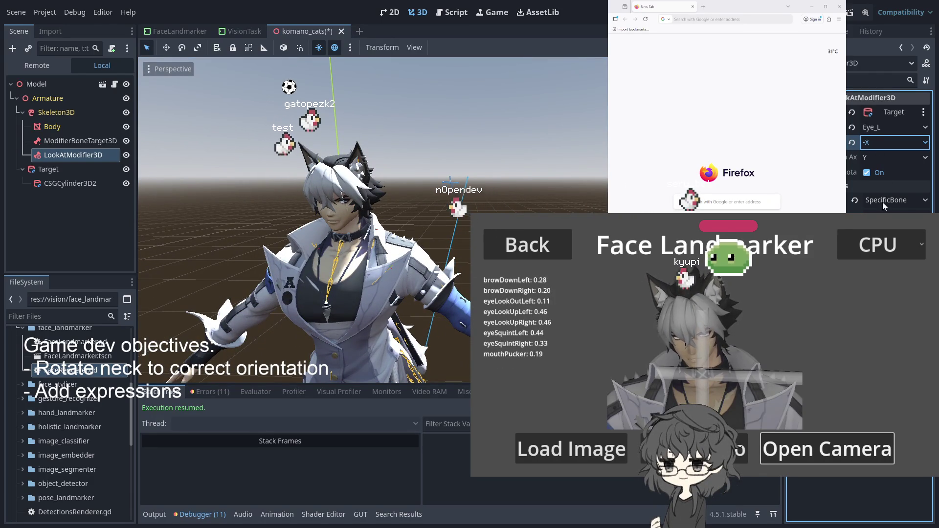
pyautogui.click(877, 159)
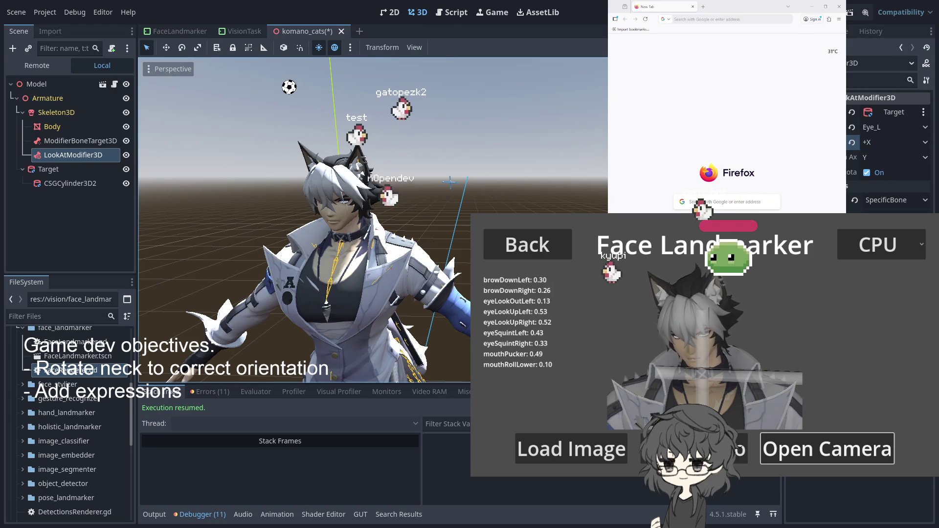
pyautogui.click(897, 172)
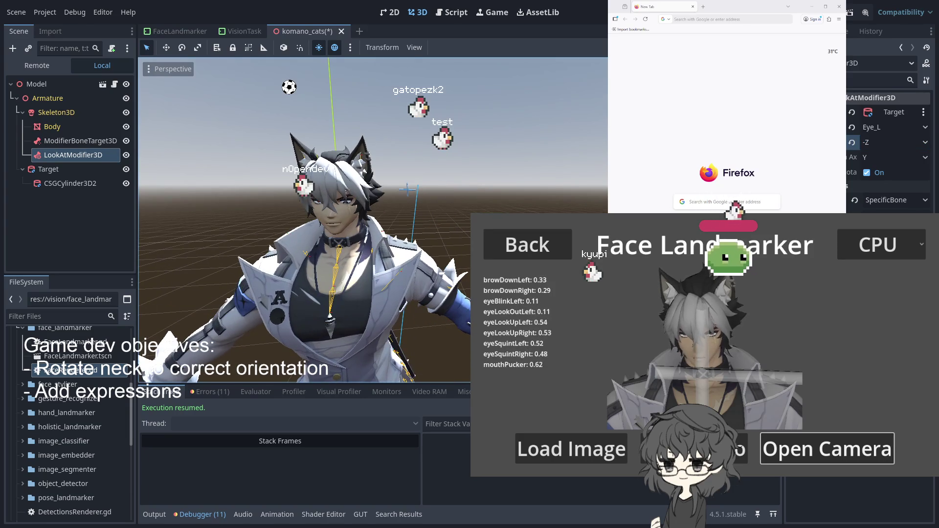
# Set the Eye_L forward axis to +Z and select the Target node.
pyautogui.click(878, 131)
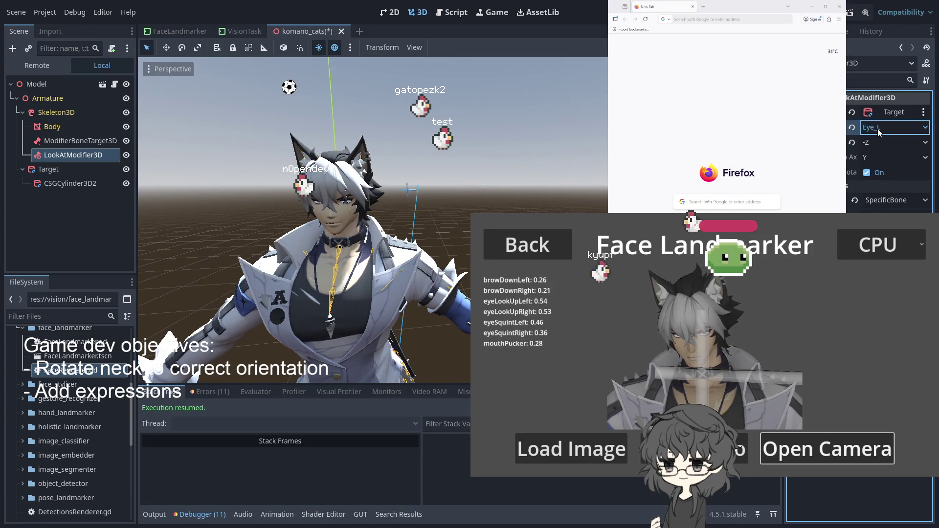
pyautogui.press('Tab')
pyautogui.press('Up')
pyautogui.scroll(5, 421, 183)
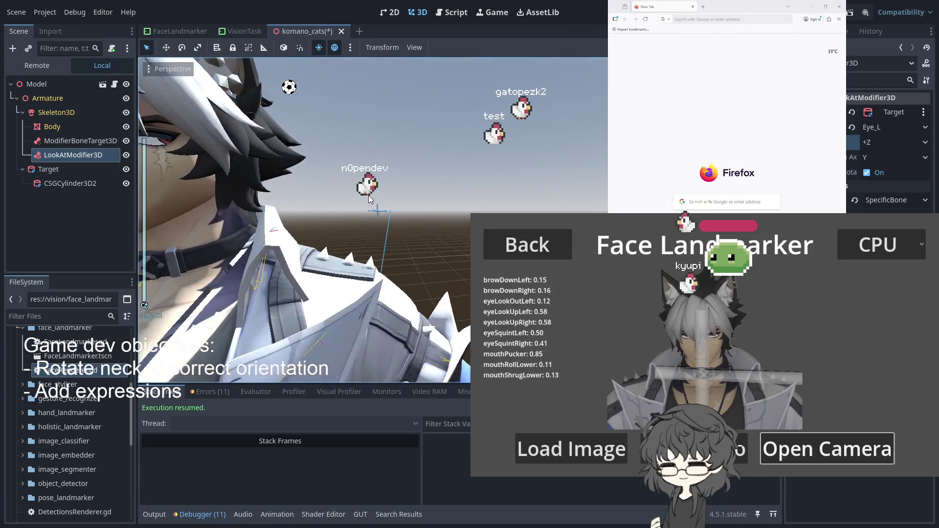
pyautogui.scroll(-5, 379, 199)
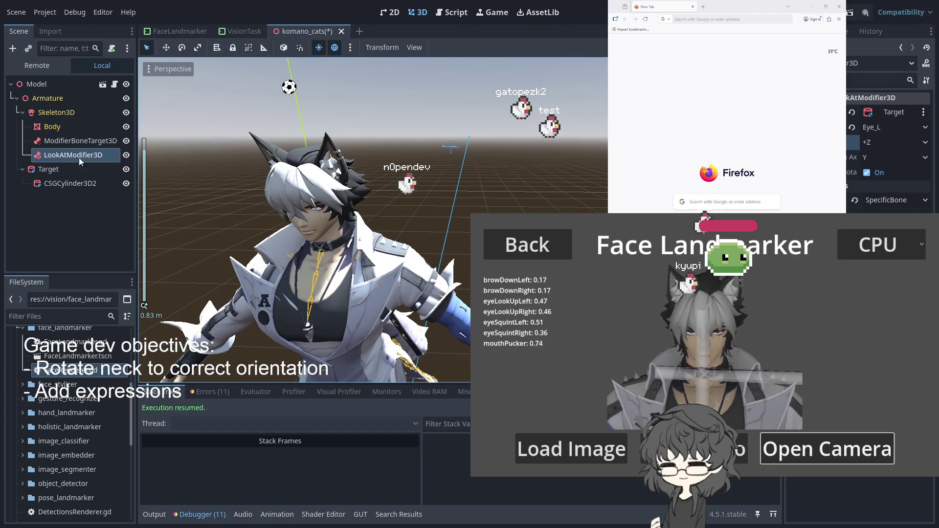
pyautogui.click(73, 169)
# Reposition the Target cylinder low in front of the avatar, constraining the move along X and Y.
pyautogui.moveTo(553, 85)
pyautogui.mouseDown()
pyautogui.moveTo(257, 272)
pyautogui.moveTo(438, 203)
pyautogui.moveTo(426, 210)
pyautogui.mouseUp()
pyautogui.scroll(-3, 455, 221)
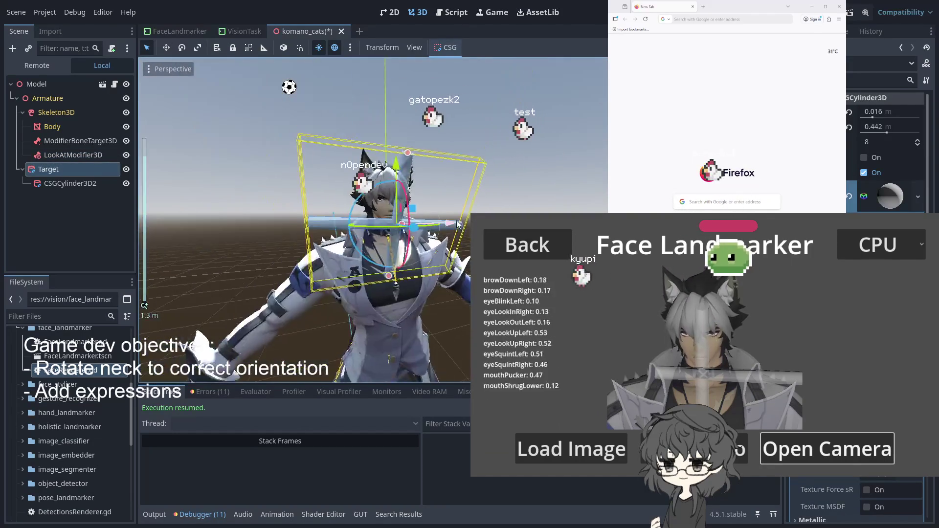
pyautogui.scroll(-3, 456, 221)
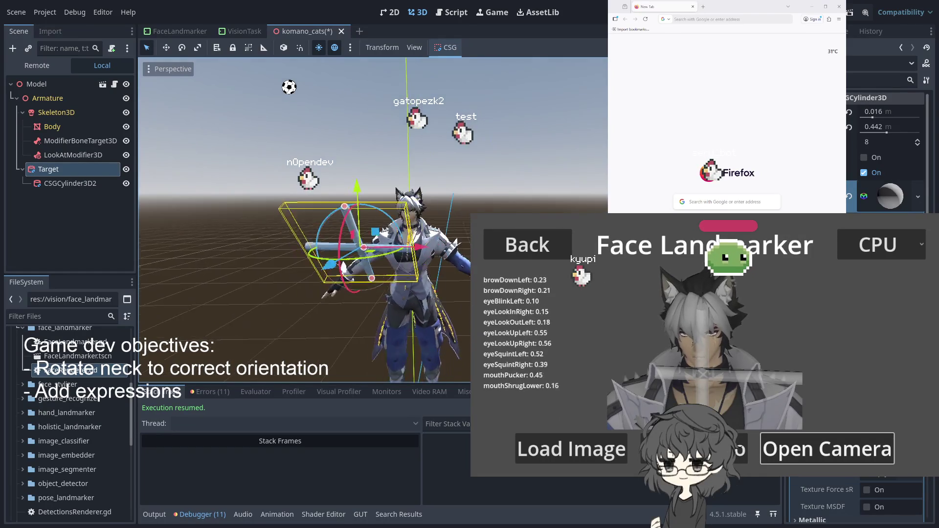
pyautogui.scroll(5, 417, 251)
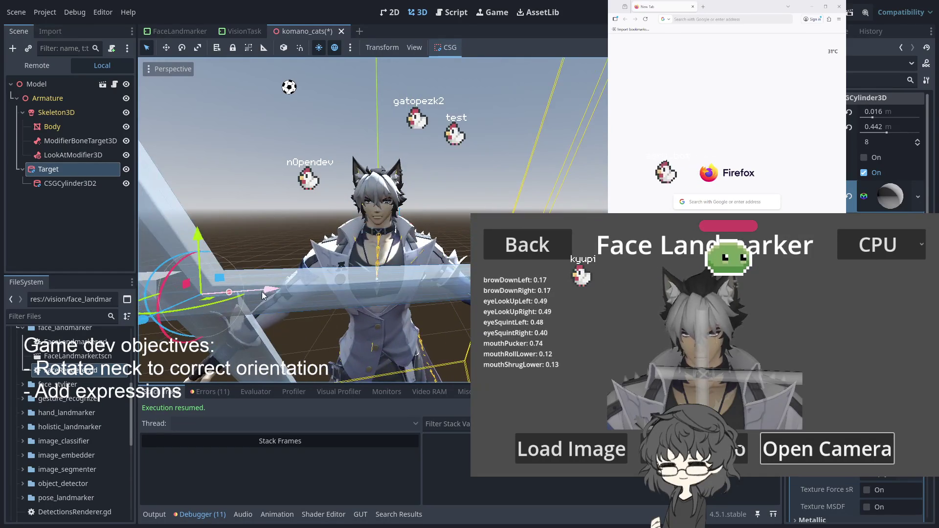
pyautogui.moveTo(263, 292)
pyautogui.mouseDown()
pyautogui.moveTo(394, 295)
pyautogui.moveTo(105, 322)
pyautogui.moveTo(420, 313)
pyautogui.moveTo(325, 314)
pyautogui.moveTo(293, 294)
pyautogui.moveTo(269, 51)
pyautogui.moveTo(261, 235)
pyautogui.moveTo(251, 83)
pyautogui.moveTo(242, 274)
pyautogui.moveTo(316, 72)
pyautogui.moveTo(283, 251)
pyautogui.moveTo(351, 310)
pyautogui.moveTo(306, 322)
pyautogui.moveTo(345, 338)
pyautogui.moveTo(307, 347)
pyautogui.mouseUp()
pyautogui.press('y')
pyautogui.press('x')
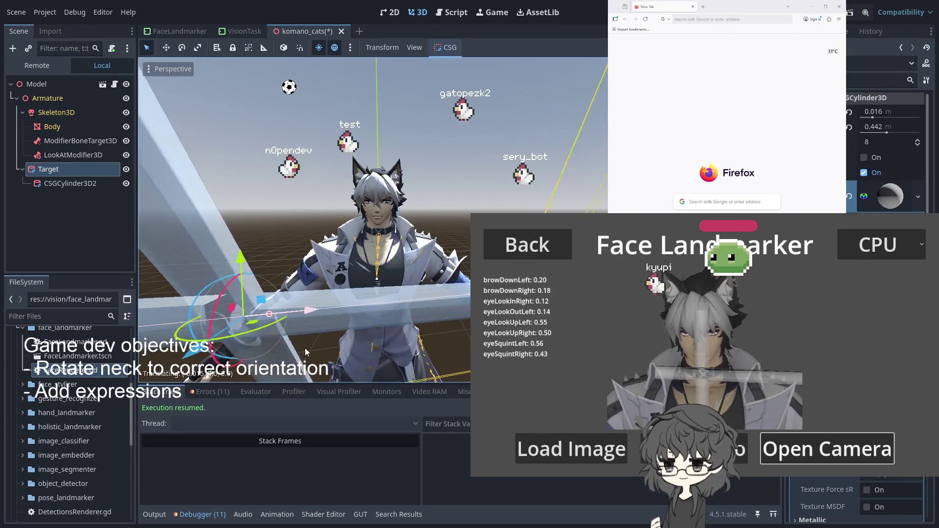
pyautogui.click(335, 347)
# Orbit the view to face the character and show the neck's ModifierBoneTarget3D properties.
pyautogui.scroll(5, 401, 281)
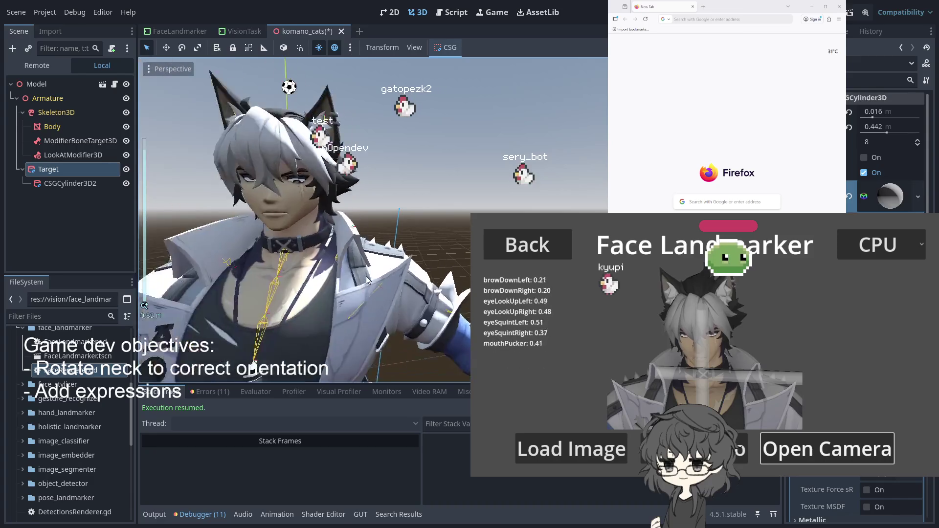
pyautogui.scroll(-3, 366, 275)
pyautogui.moveTo(423, 269)
pyautogui.mouseDown()
pyautogui.moveTo(433, 265)
pyautogui.moveTo(413, 270)
pyautogui.mouseUp()
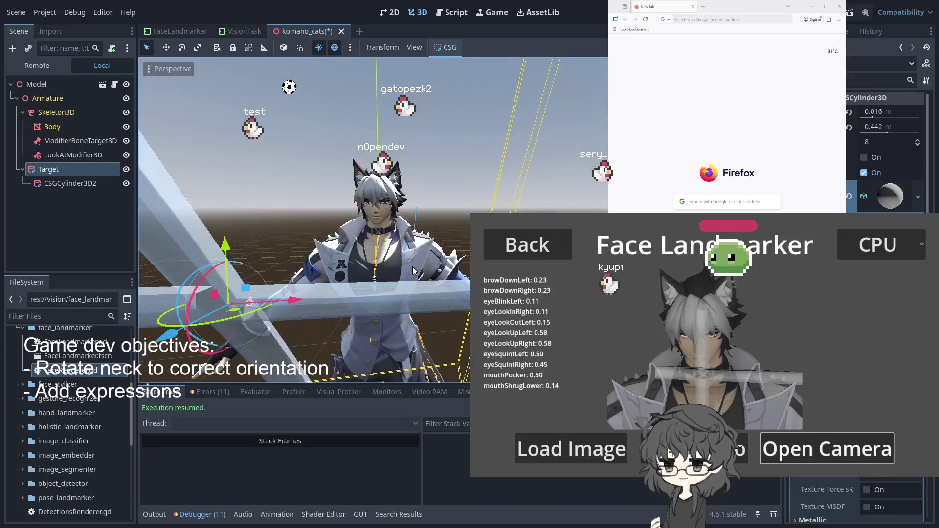
pyautogui.click(67, 142)
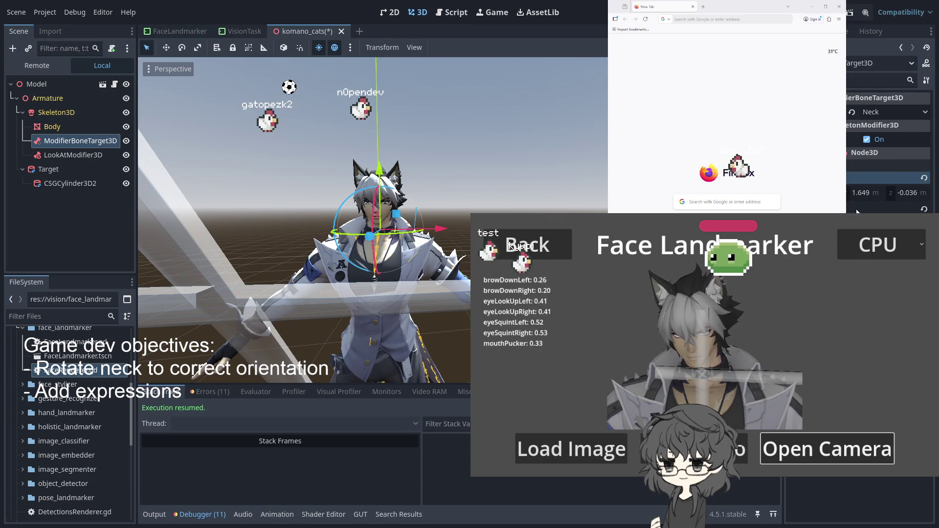
# Collapse the Node3D transform section and switch the LookAtModifier3D rotation axis from Y to X.
pyautogui.scroll(5, 464, 206)
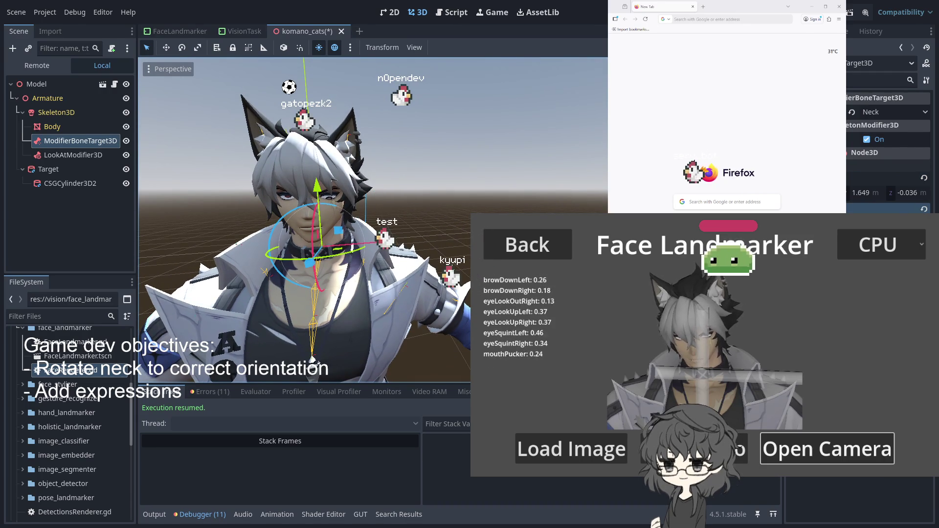
pyautogui.click(864, 152)
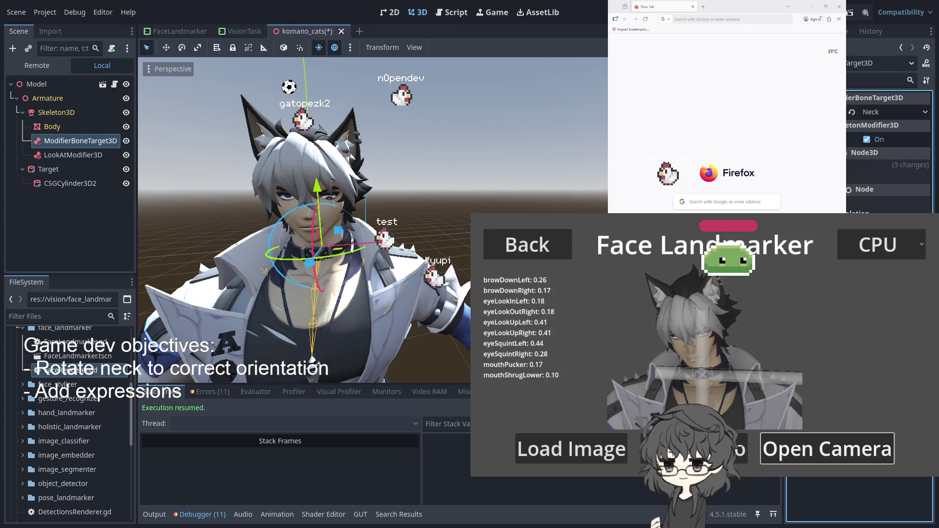
pyautogui.click(73, 155)
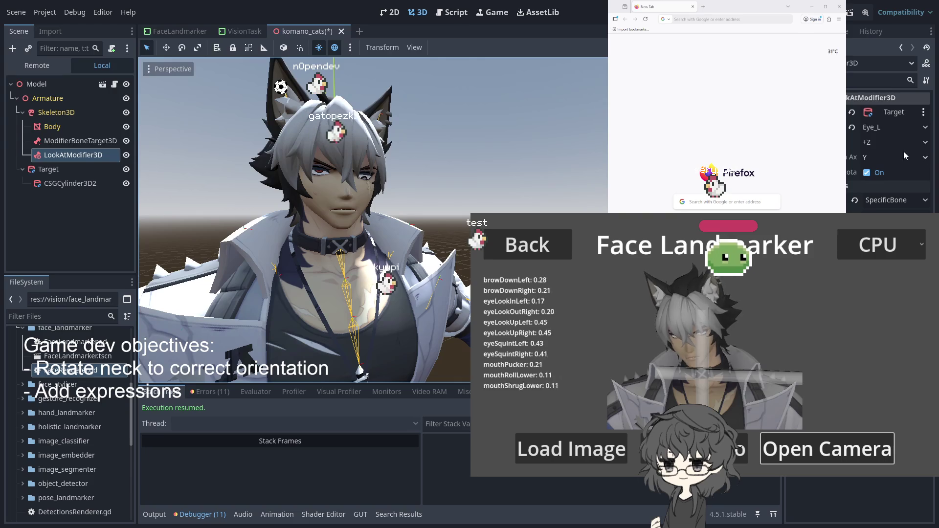
pyautogui.click(875, 157)
pyautogui.click(875, 171)
# Compare the ModifierBoneTarget3D and LookAtModifier3D settings, ending on ModifierBoneTarget3D.
pyautogui.scroll(-5, 500, 183)
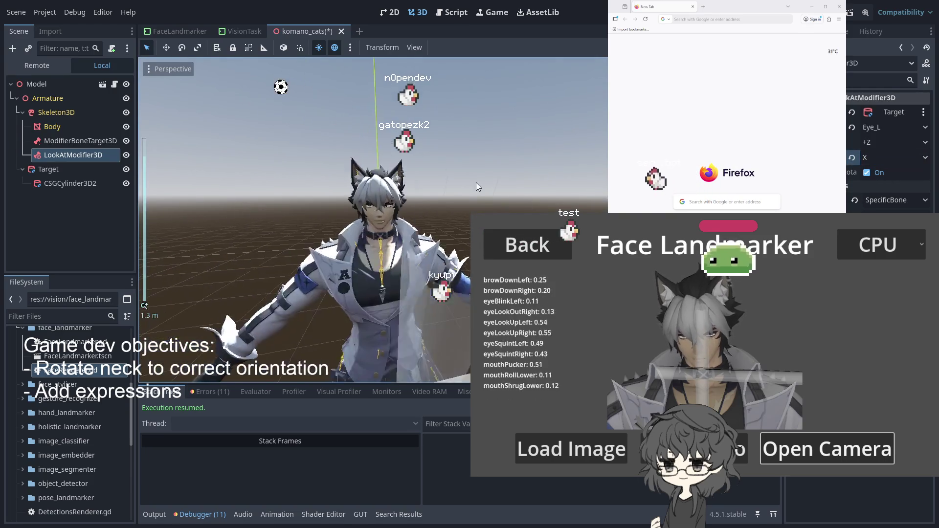
pyautogui.click(67, 142)
pyautogui.click(68, 154)
pyautogui.click(59, 142)
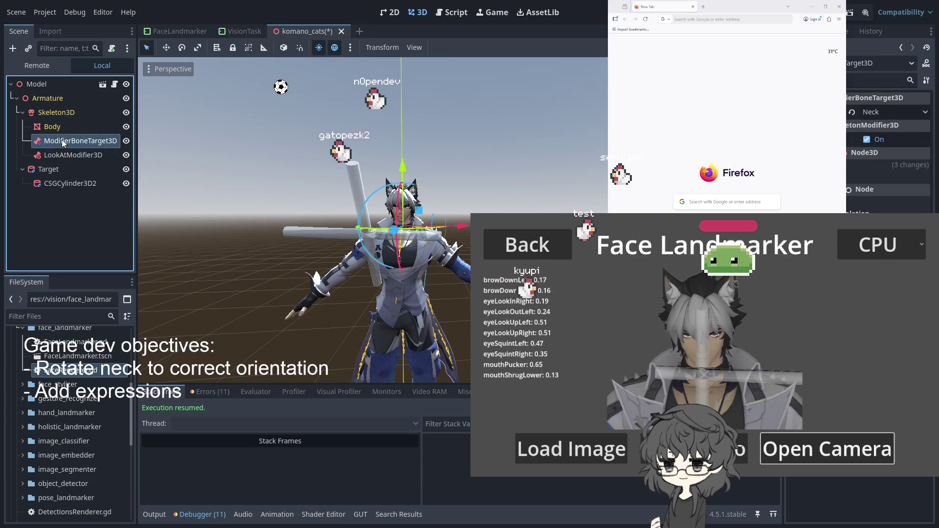
pyautogui.scroll(2, 405, 240)
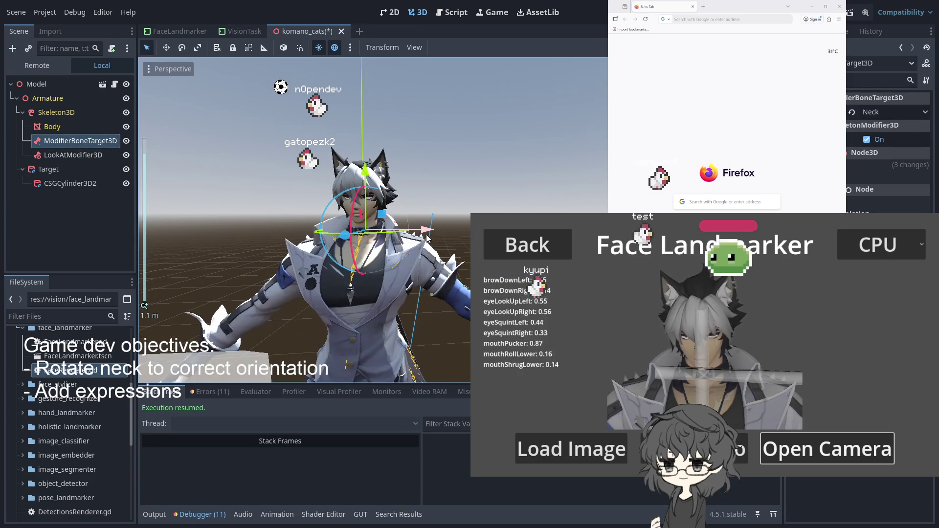
# Focus on the Target cylinder and move it right, slightly up, then back left.
pyautogui.doubleClick(49, 169)
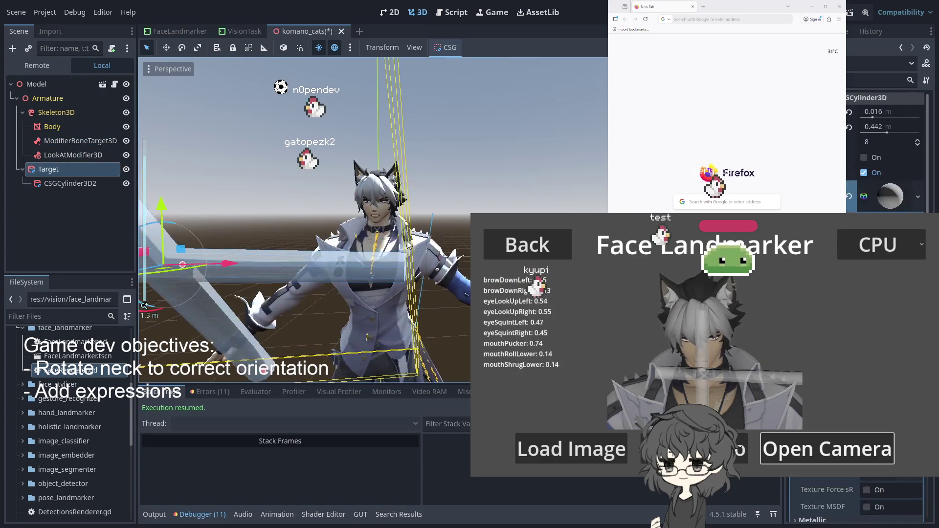
pyautogui.moveTo(224, 265)
pyautogui.mouseDown()
pyautogui.moveTo(352, 268)
pyautogui.moveTo(260, 278)
pyautogui.moveTo(489, 267)
pyautogui.moveTo(256, 322)
pyautogui.mouseUp()
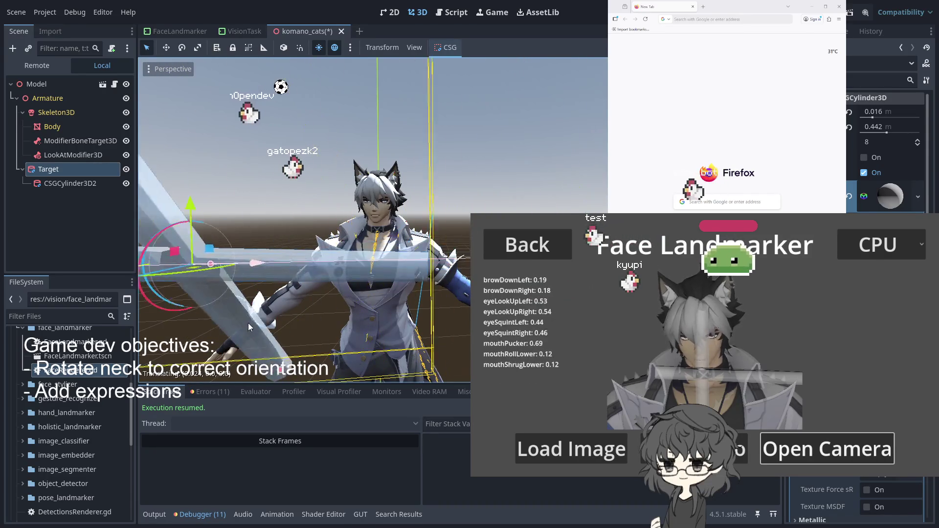
pyautogui.moveTo(266, 203)
pyautogui.mouseDown()
pyautogui.moveTo(290, 128)
pyautogui.moveTo(307, 109)
pyautogui.moveTo(306, 205)
pyautogui.moveTo(301, 171)
pyautogui.mouseUp()
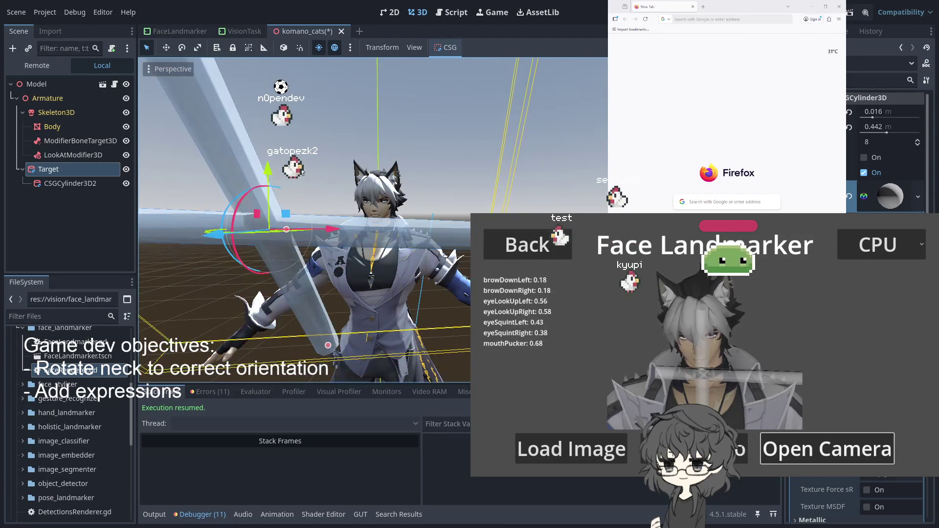
pyautogui.moveTo(311, 239); pyautogui.dragTo(262, 267)
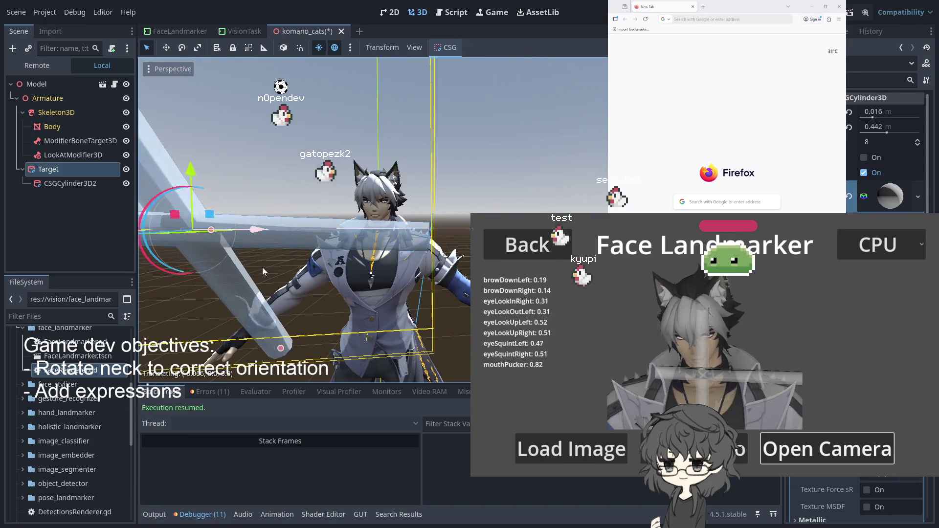
# Set the LookAtModifier3D rotation axis back to Y.
pyautogui.click(81, 156)
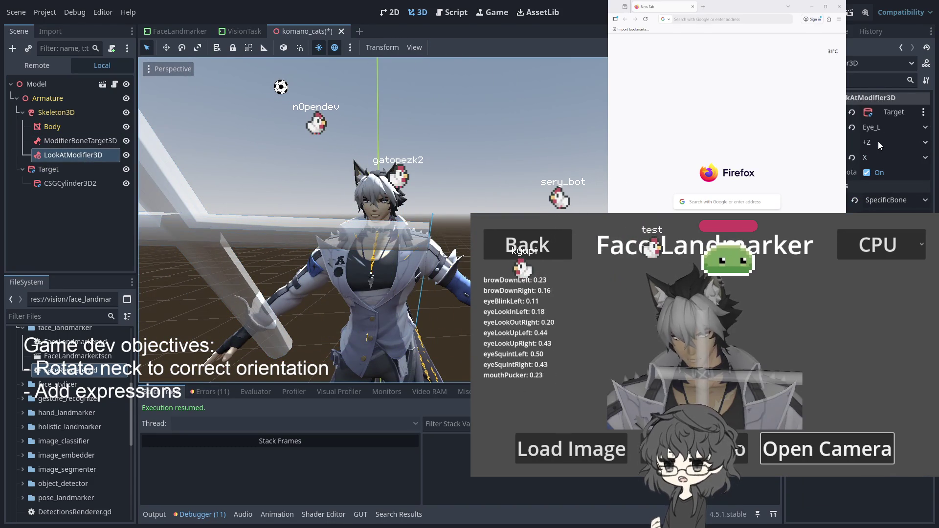
pyautogui.click(876, 158)
pyautogui.click(879, 186)
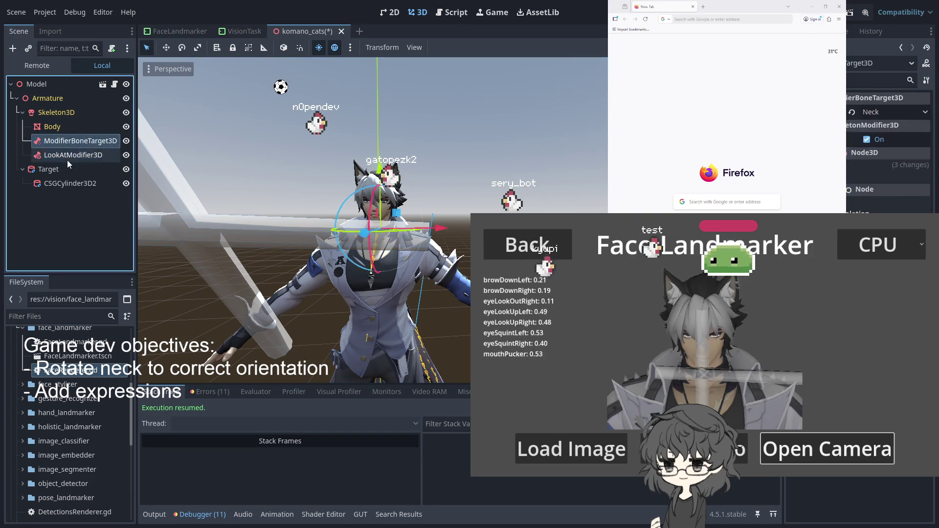
# Nudge the Target cylinder to the right and review the LookAtModifier3D settings again.
pyautogui.click(54, 140)
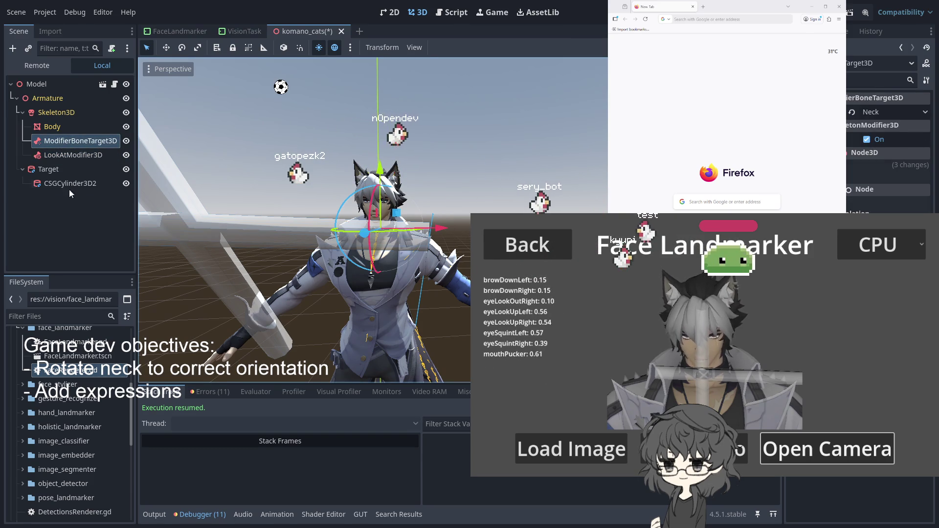
pyautogui.click(49, 170)
pyautogui.moveTo(253, 228)
pyautogui.mouseDown()
pyautogui.moveTo(374, 247)
pyautogui.moveTo(348, 259)
pyautogui.mouseUp()
pyautogui.click(62, 156)
pyautogui.click(60, 166)
pyautogui.click(75, 156)
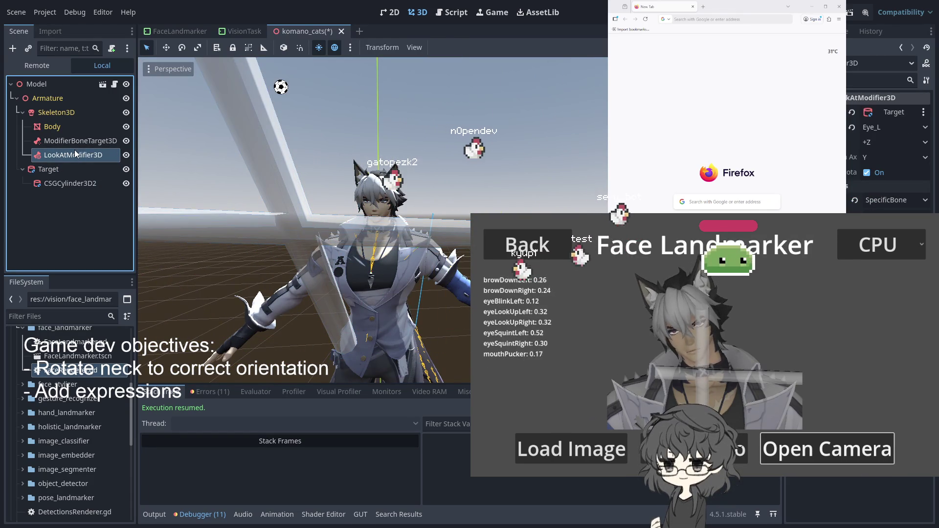
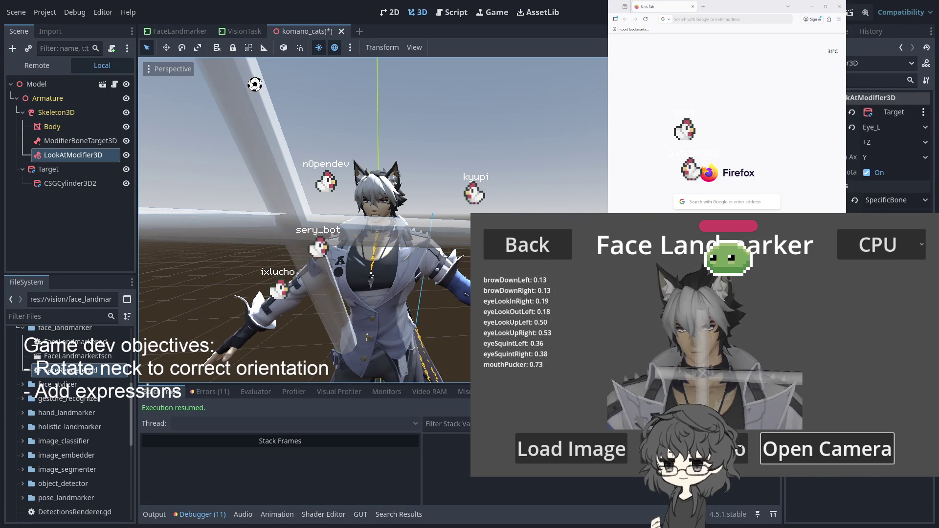
# Stop the running Face Landmarker game and save the komano_cats scene.
pyautogui.press('F8')
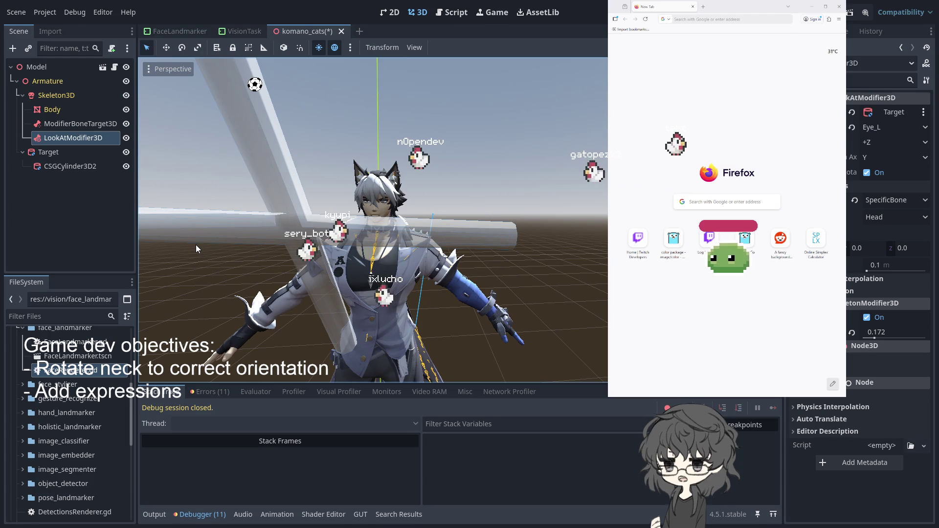
pyautogui.hotkey('ctrl', 's')
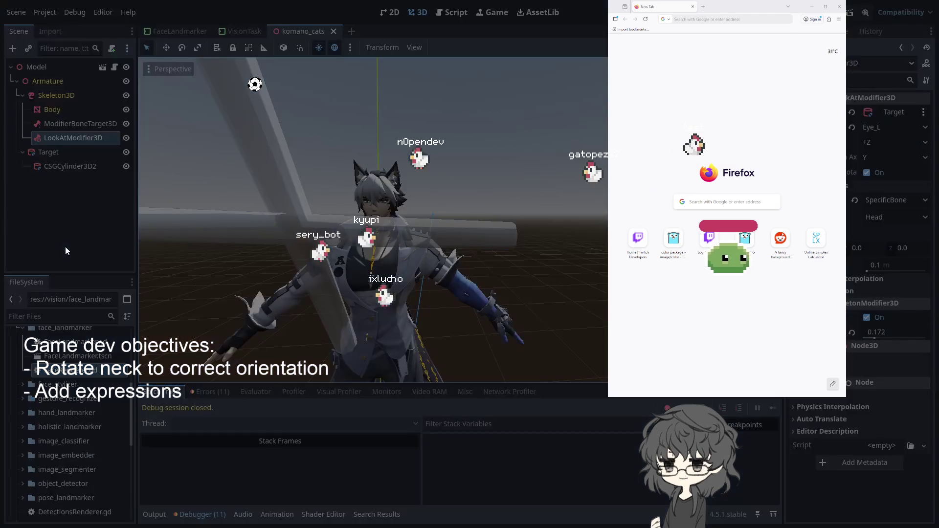
# Quit to the Project Manager and open the GDMP Demo project.
pyautogui.hotkey('ctrl', 'shift', 'q')
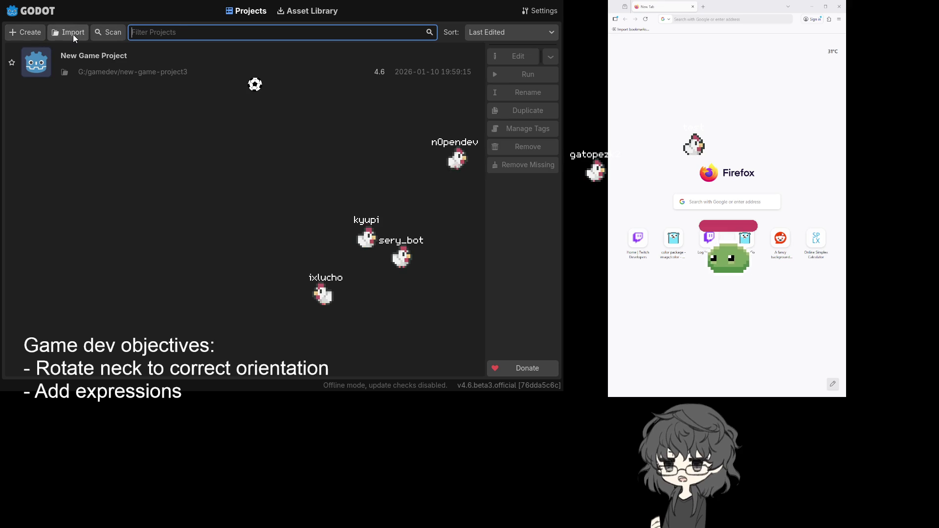
pyautogui.click(74, 36)
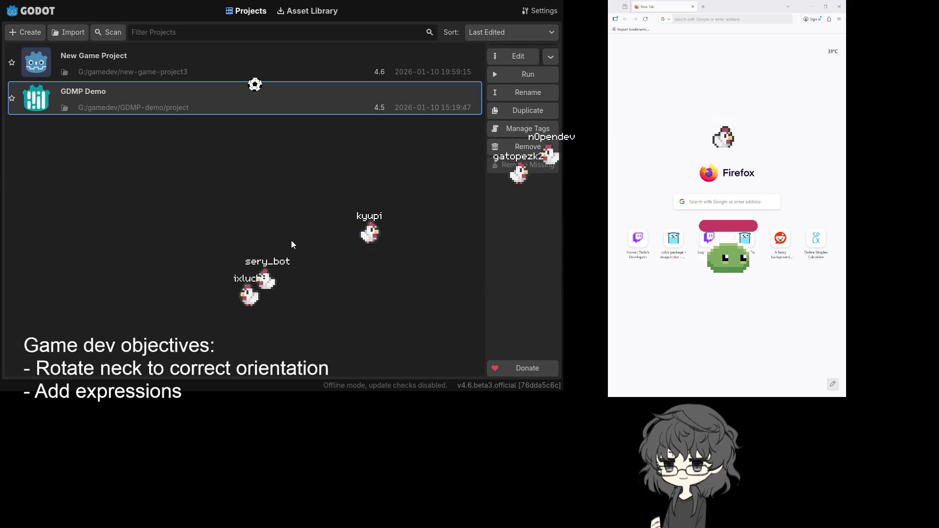
pyautogui.press('Return')
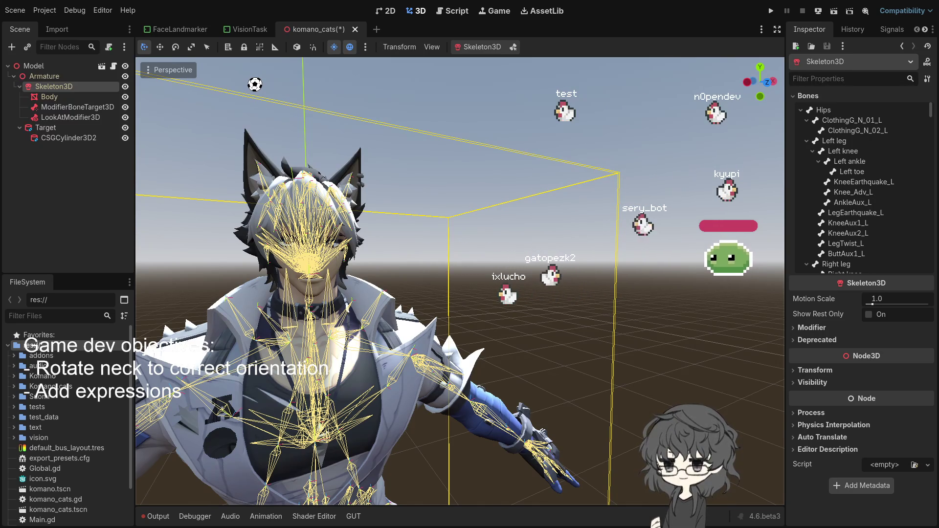
pyautogui.scroll(5, 358, 313)
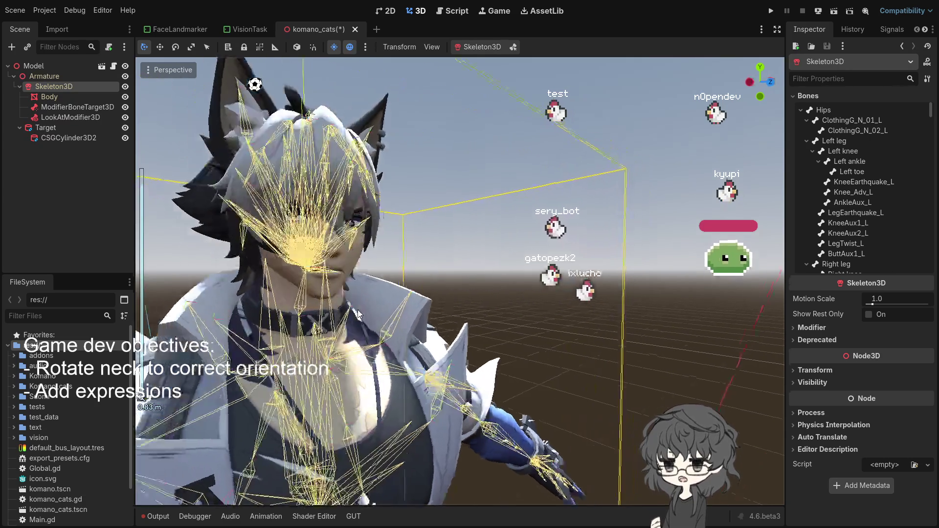
pyautogui.scroll(3, 355, 303)
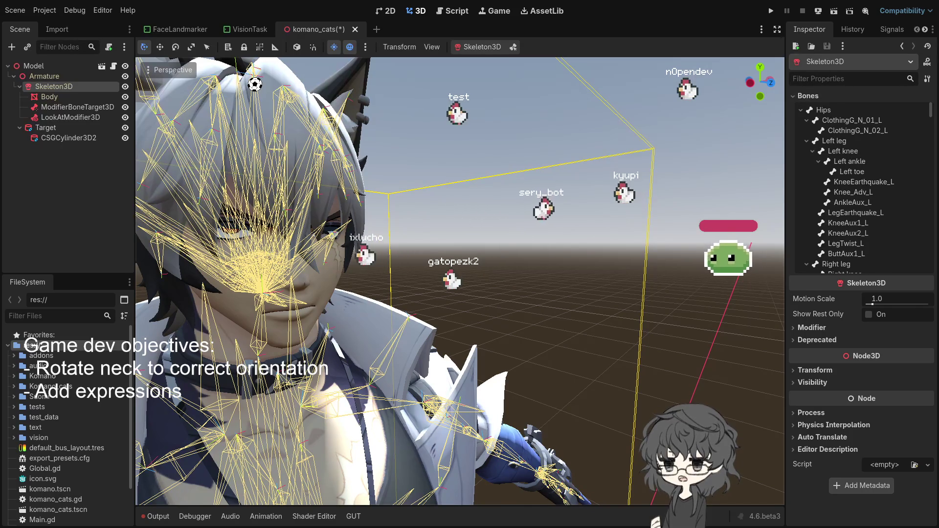
pyautogui.scroll(-3, 460, 282)
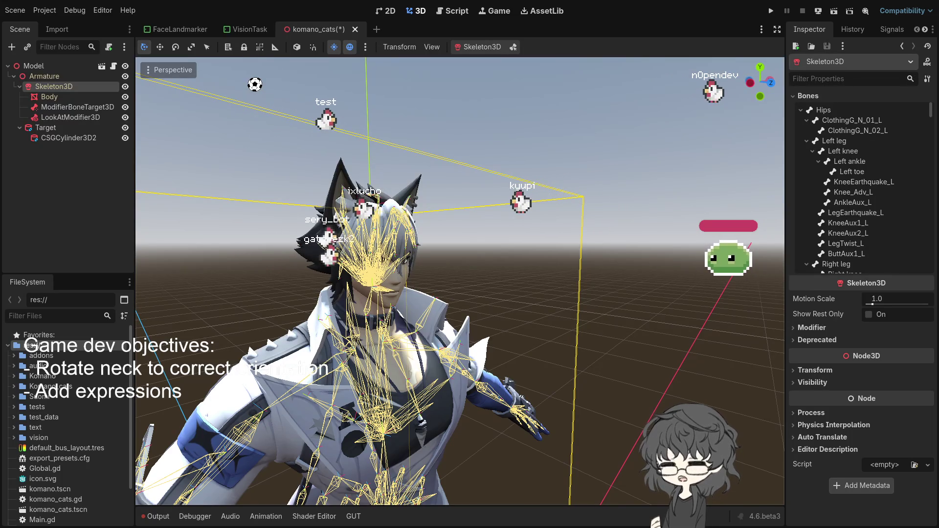
pyautogui.click(425, 293)
pyautogui.scroll(5, 424, 286)
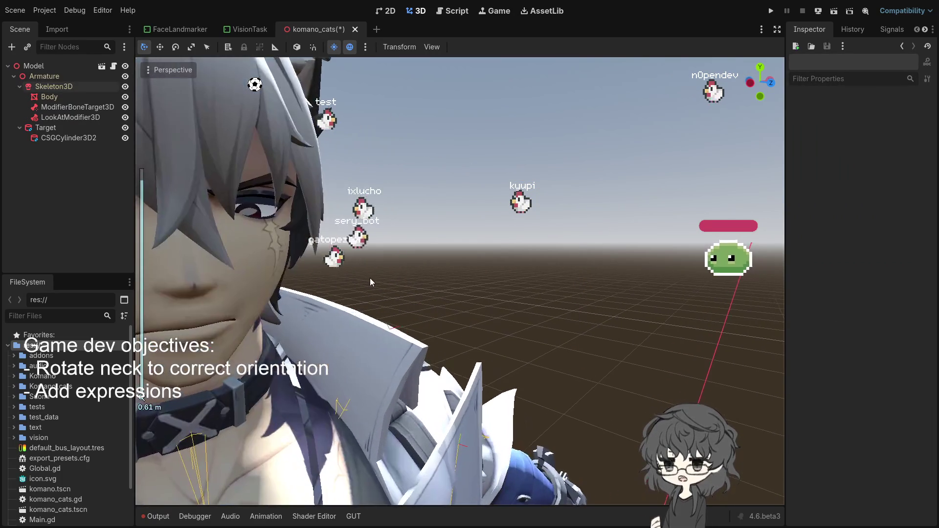
pyautogui.click(57, 86)
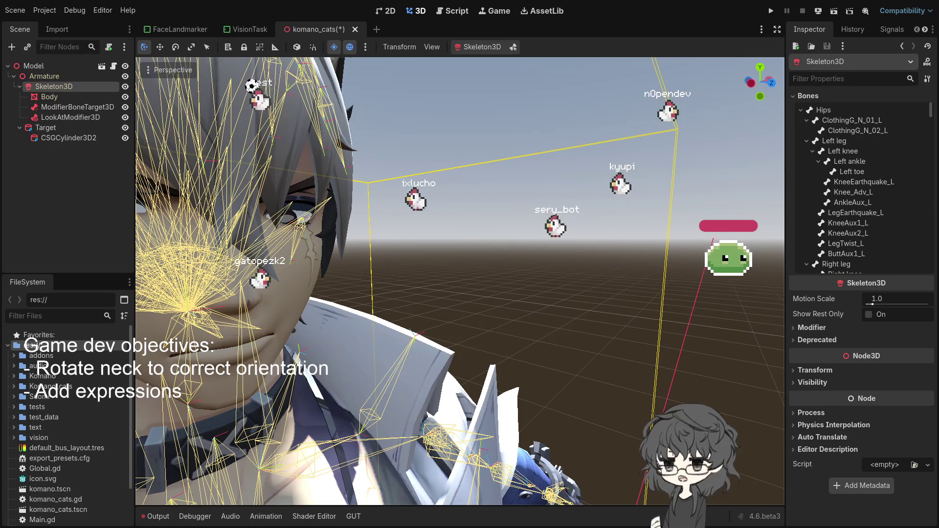
pyautogui.scroll(2, 343, 228)
pyautogui.scroll(-3, 342, 228)
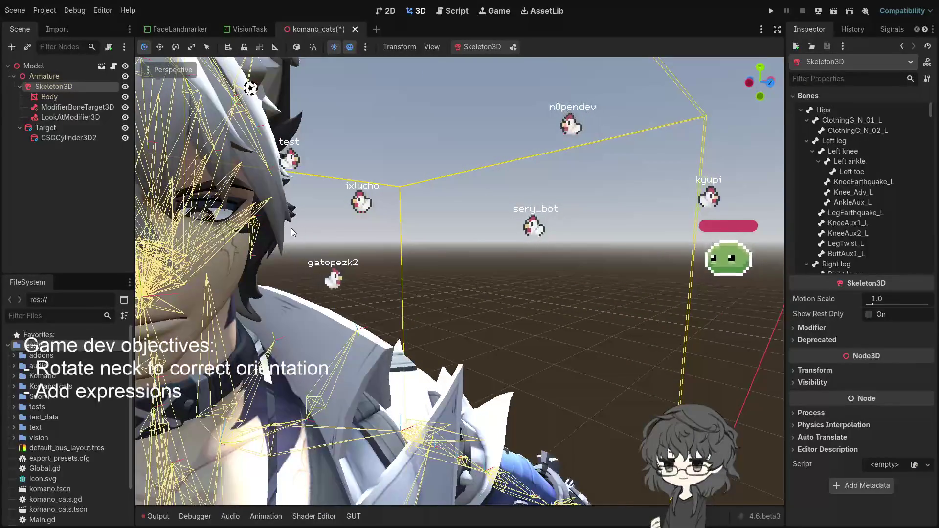
pyautogui.scroll(2, 142, 320)
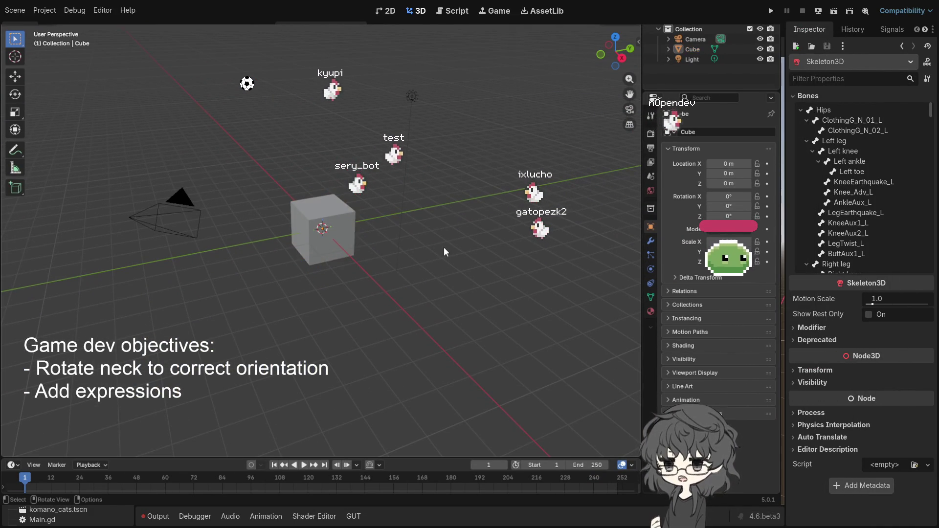
# Delete the default camera, cube and light, and show the MMD tools in the side panel.
pyautogui.press('a')
pyautogui.press('Delete')
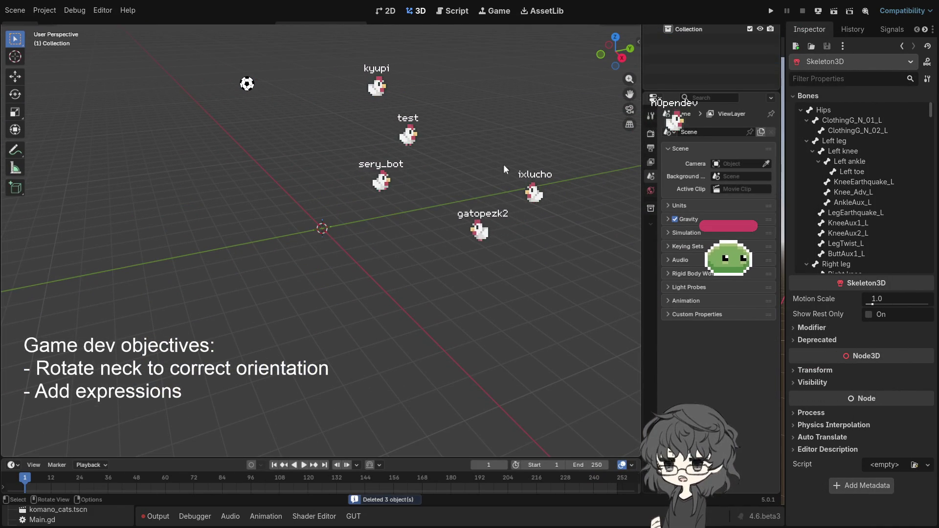
pyautogui.press('n')
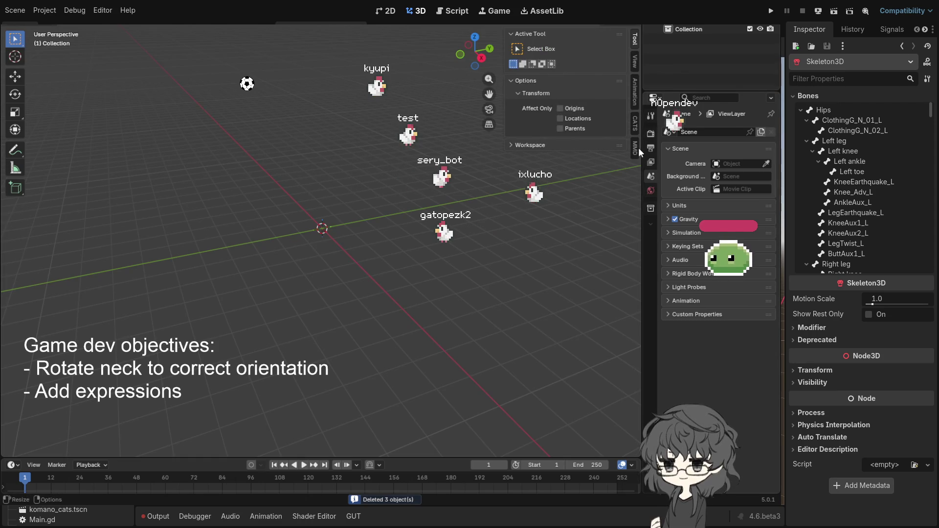
pyautogui.click(634, 148)
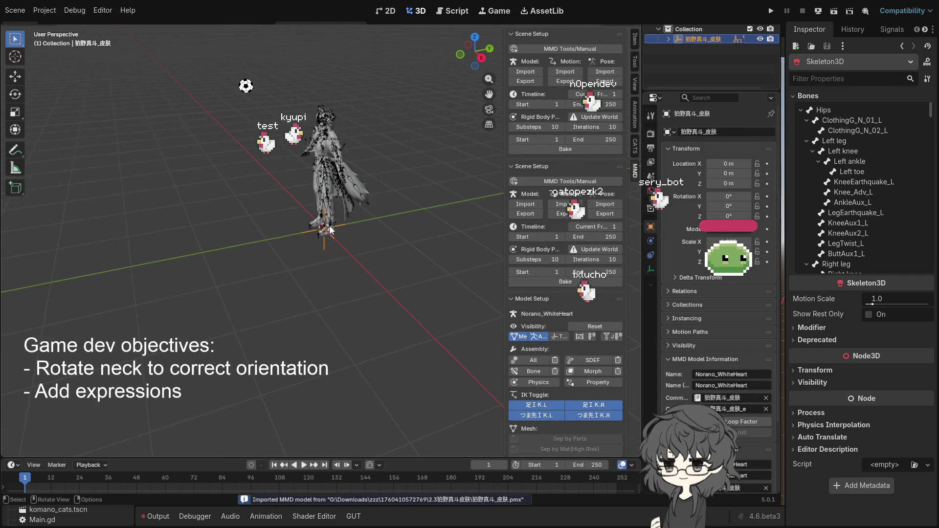
# Delete the imported Norano_WhiteHeart model and switch the side panel to the CATS plugin tools.
pyautogui.moveTo(363, 238)
pyautogui.mouseDown()
pyautogui.moveTo(272, 249)
pyautogui.moveTo(388, 207)
pyautogui.mouseUp()
pyautogui.scroll(3, 315, 245)
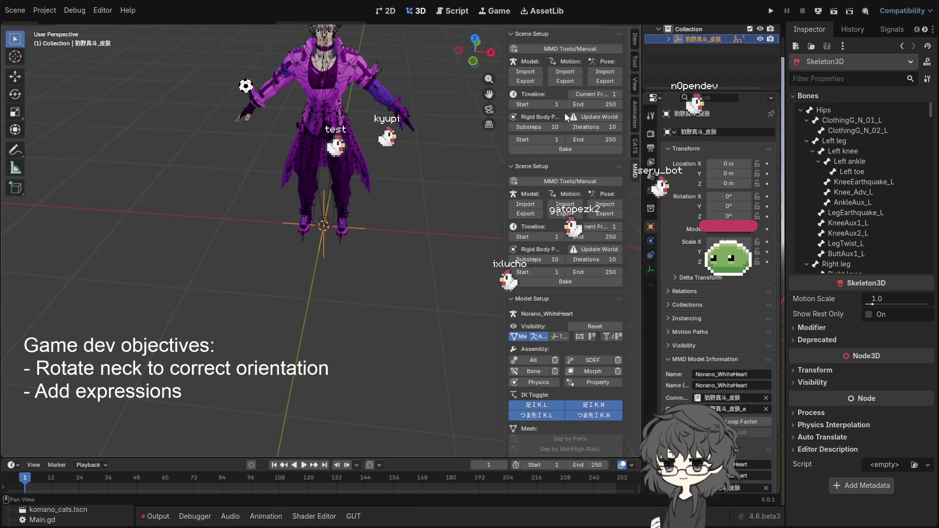
pyautogui.press('Delete')
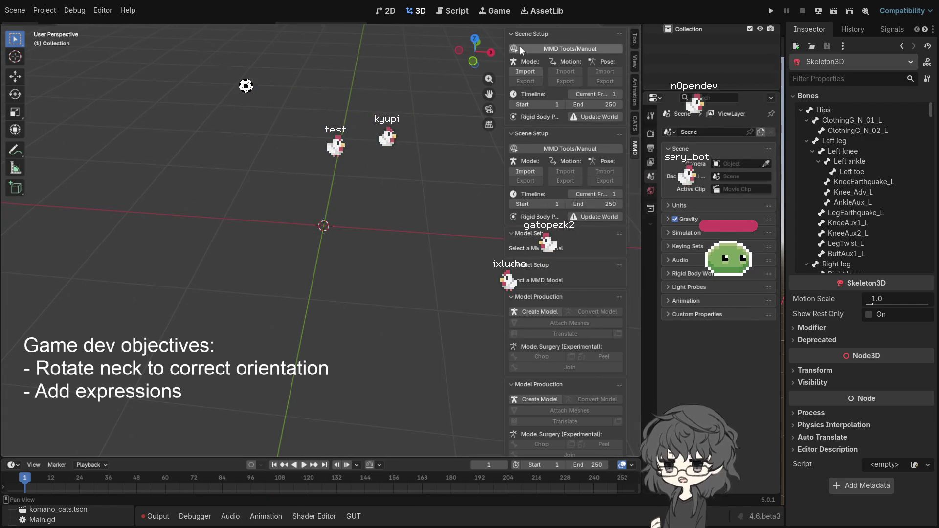
pyautogui.click(634, 39)
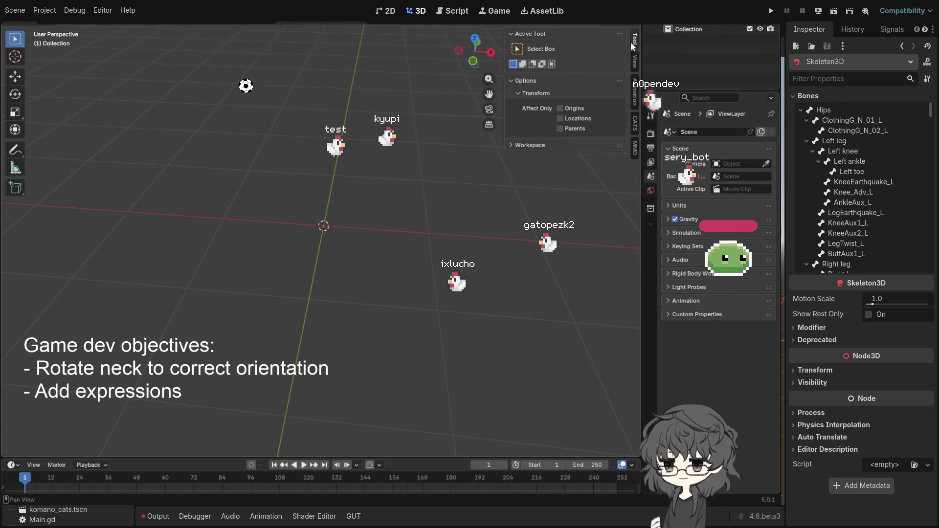
pyautogui.click(632, 153)
pyautogui.click(635, 123)
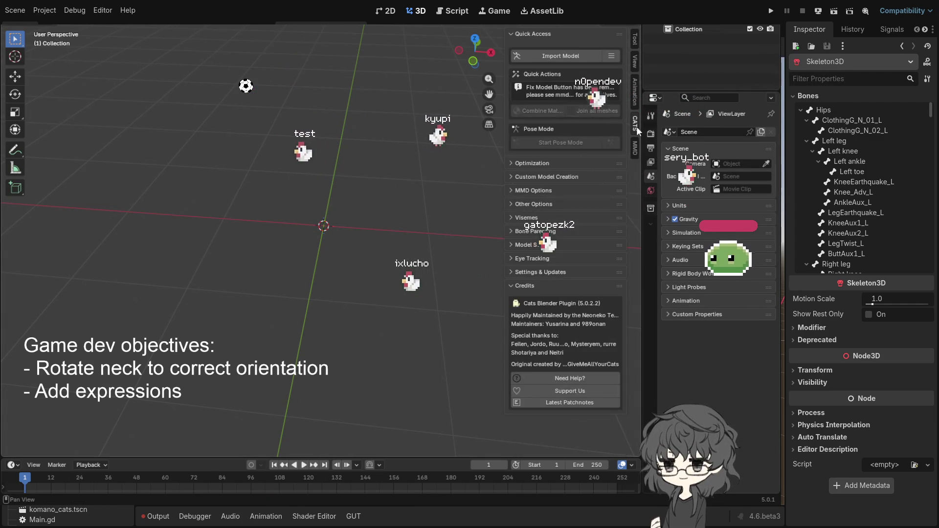
pyautogui.moveTo(346, 69); pyautogui.dragTo(348, 70)
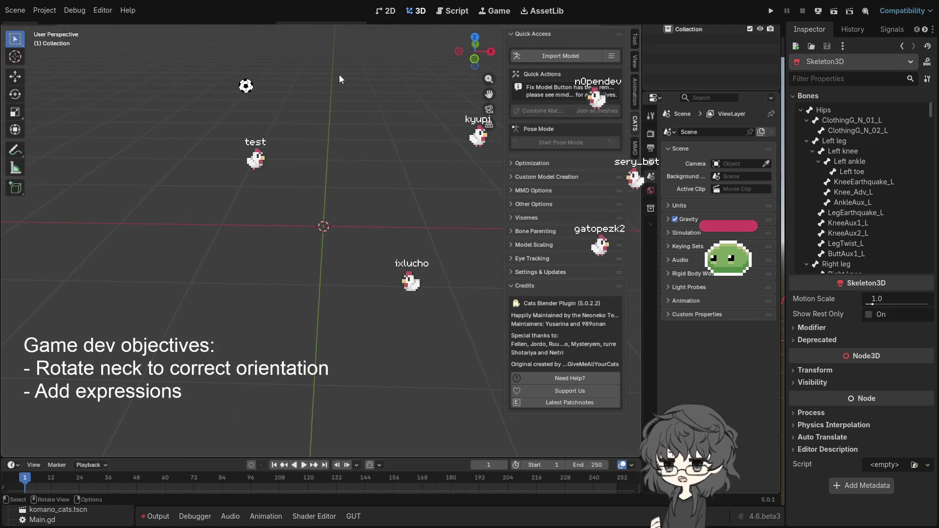
pyautogui.moveTo(339, 108)
pyautogui.mouseDown()
pyautogui.moveTo(330, 129)
pyautogui.moveTo(341, 195)
pyautogui.mouseUp()
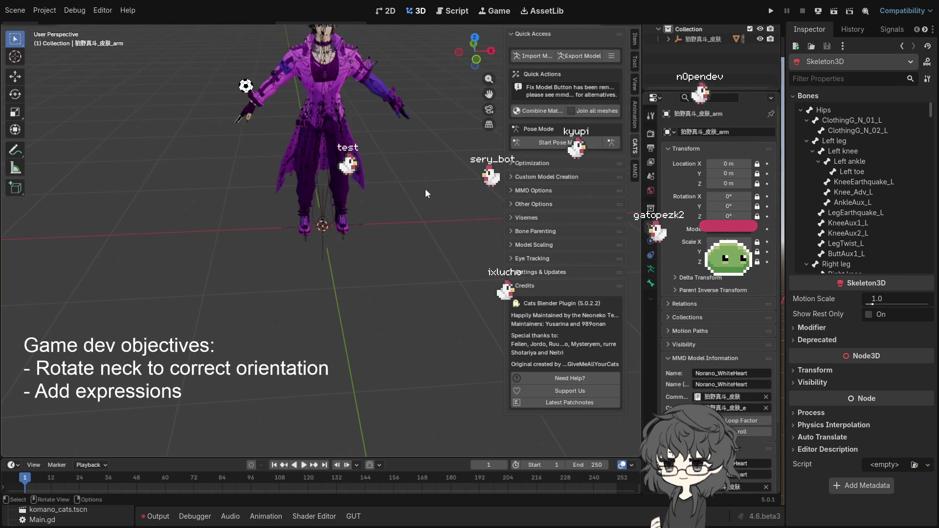
# Convert the character's textures to PNG from the CATS optimization options.
pyautogui.moveTo(408, 176)
pyautogui.mouseDown()
pyautogui.moveTo(424, 148)
pyautogui.moveTo(423, 248)
pyautogui.moveTo(416, 236)
pyautogui.mouseUp()
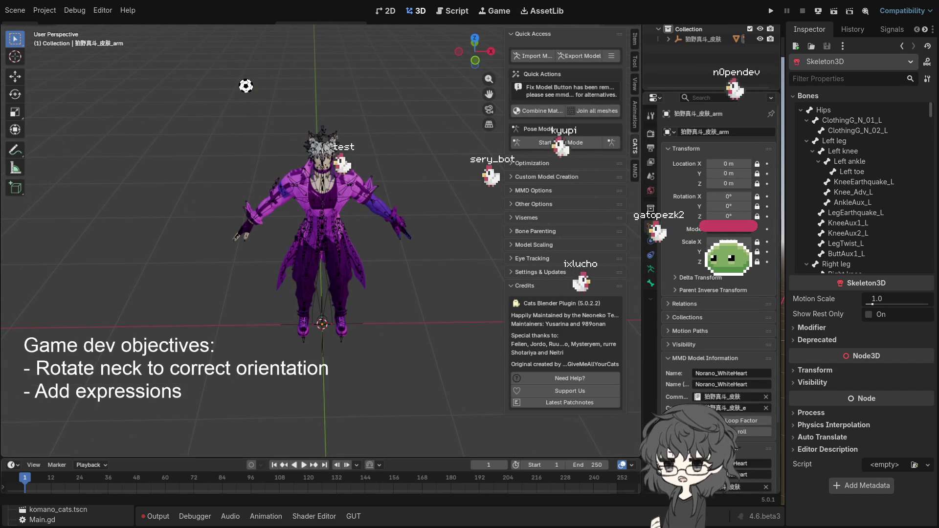
pyautogui.scroll(2, 369, 294)
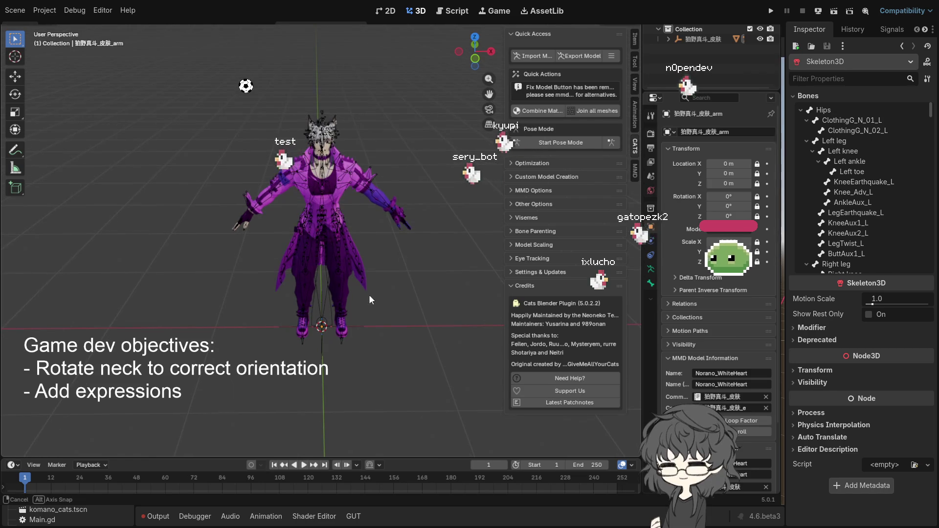
pyautogui.moveTo(368, 295); pyautogui.dragTo(364, 241)
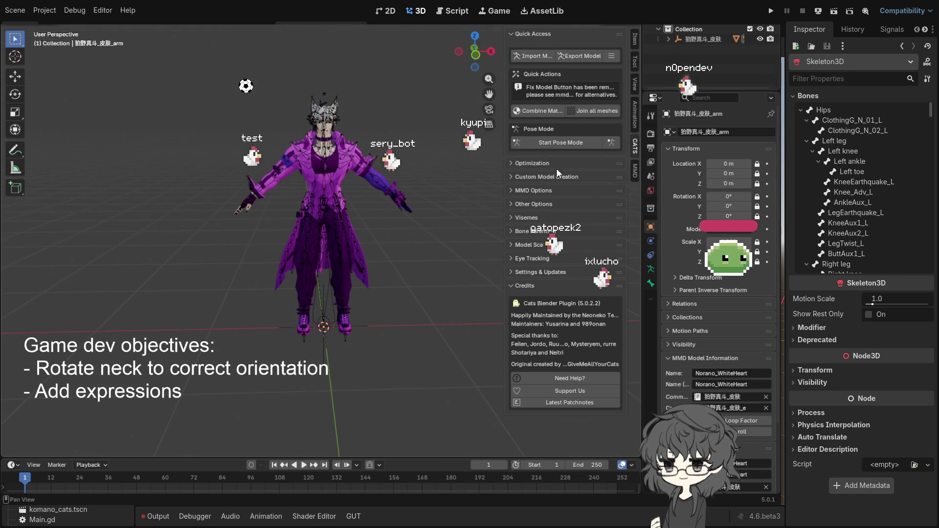
pyautogui.click(544, 163)
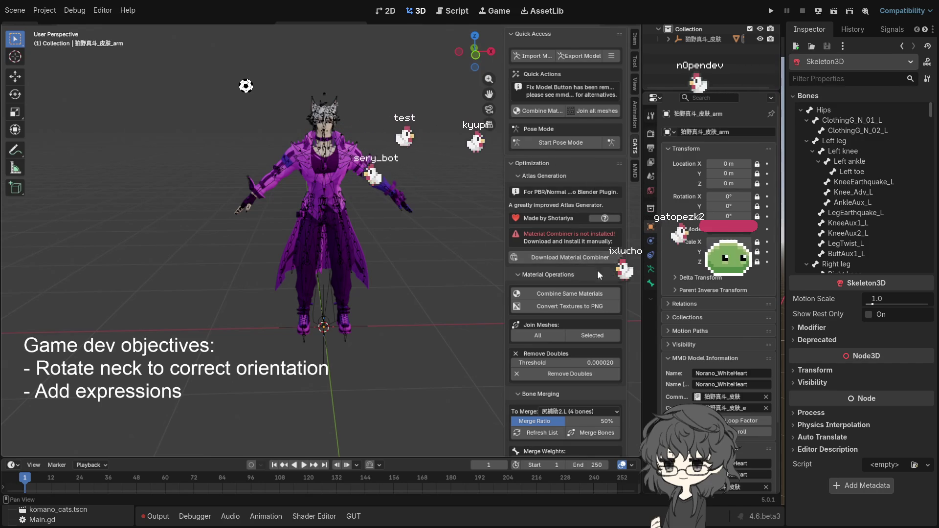
pyautogui.click(559, 307)
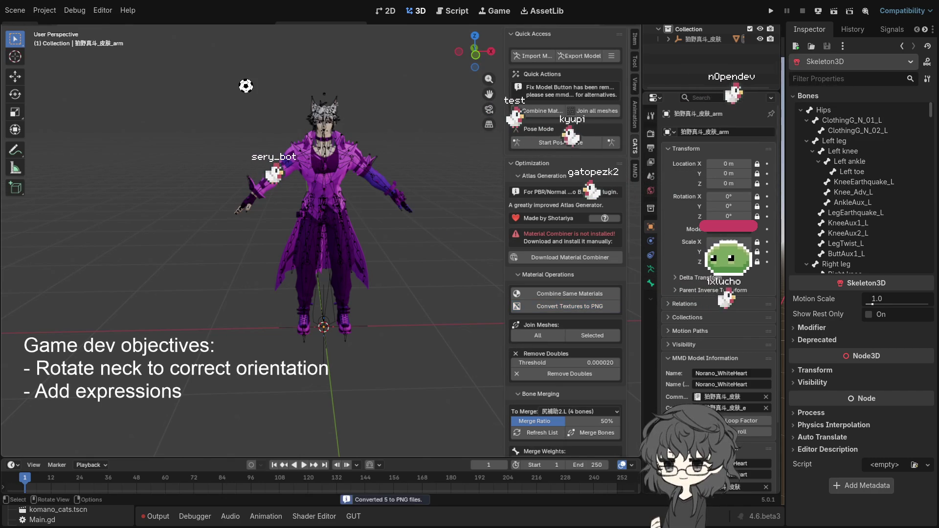
# Merge the model's duplicate materials with Combine Same Materials.
pyautogui.scroll(-2, 555, 394)
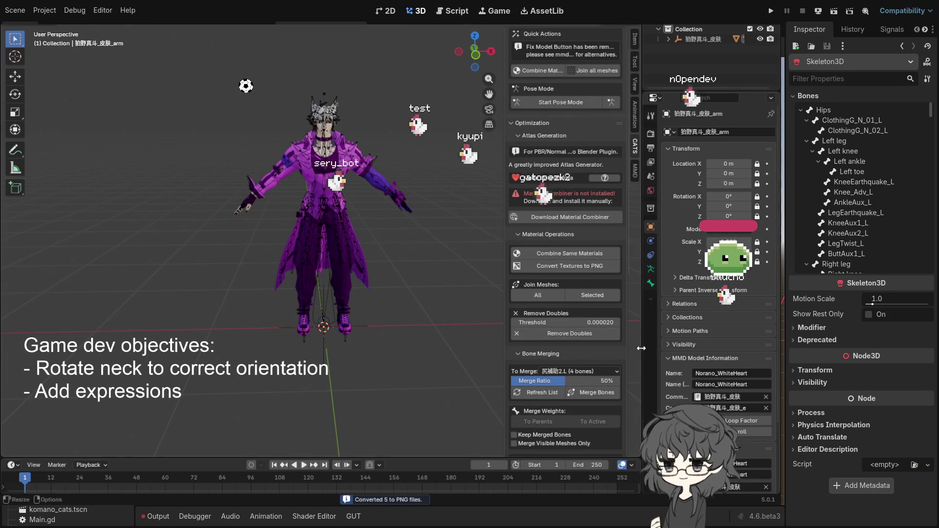
pyautogui.scroll(2, 565, 336)
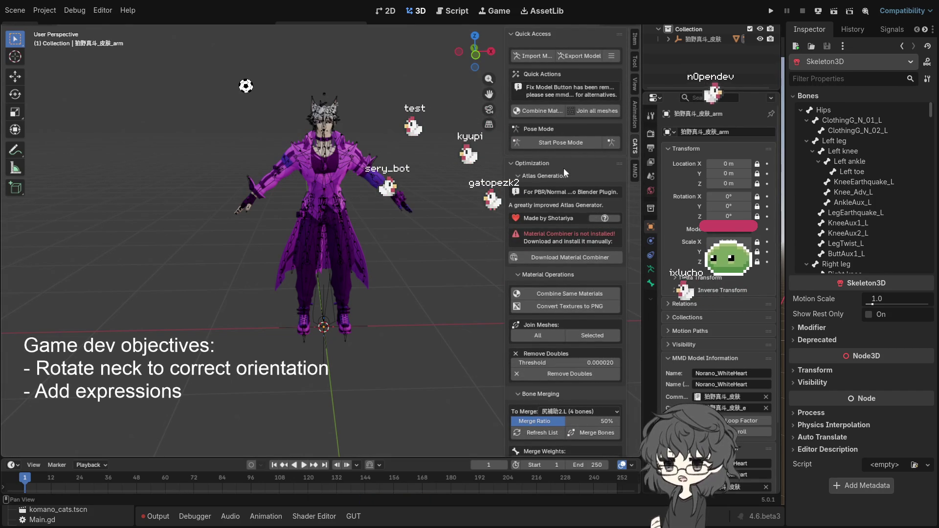
pyautogui.click(535, 174)
pyautogui.click(535, 174)
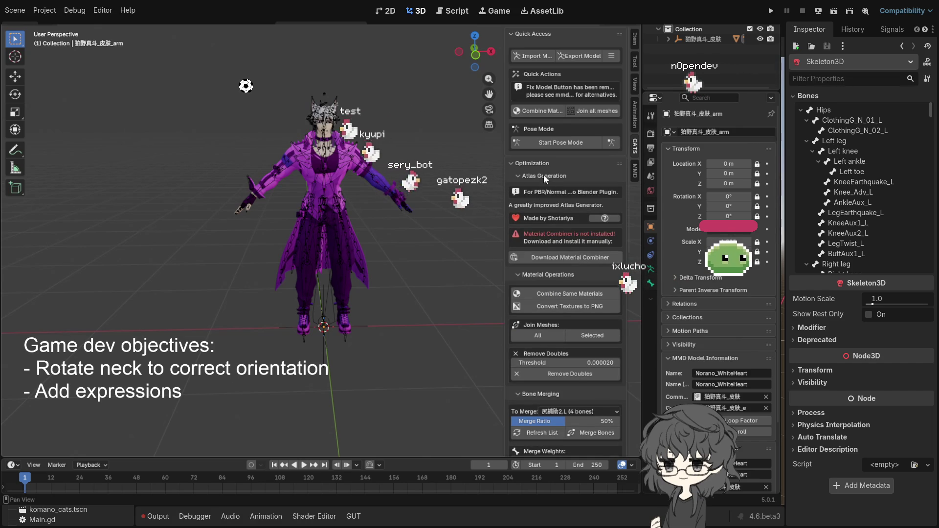
pyautogui.click(547, 174)
pyautogui.click(553, 188)
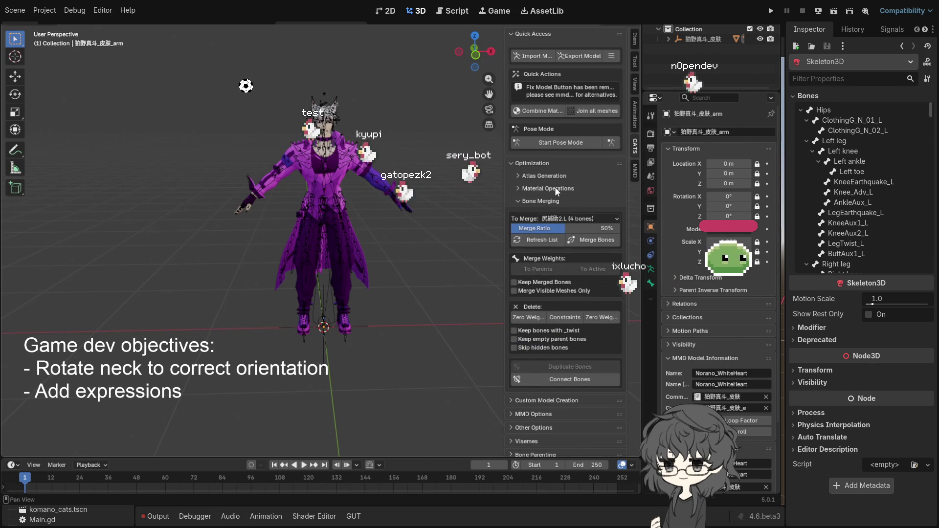
pyautogui.click(555, 188)
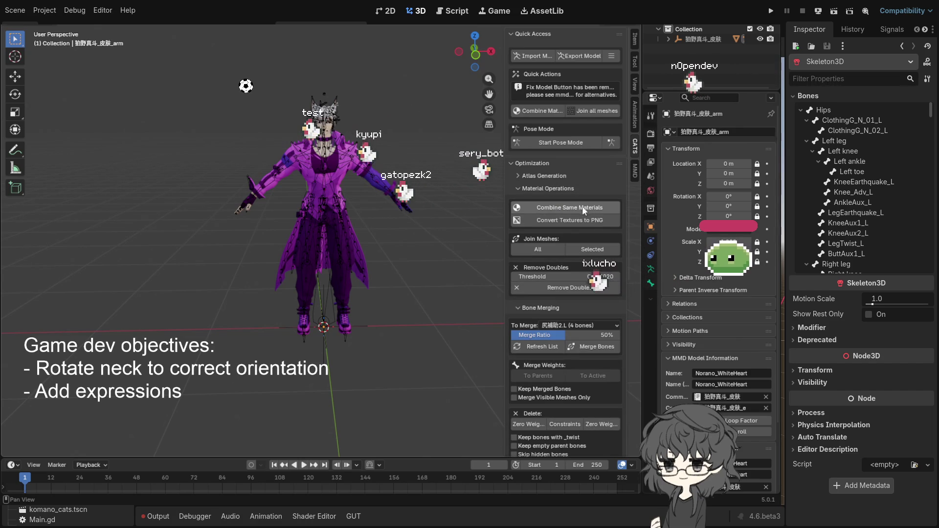
pyautogui.click(558, 207)
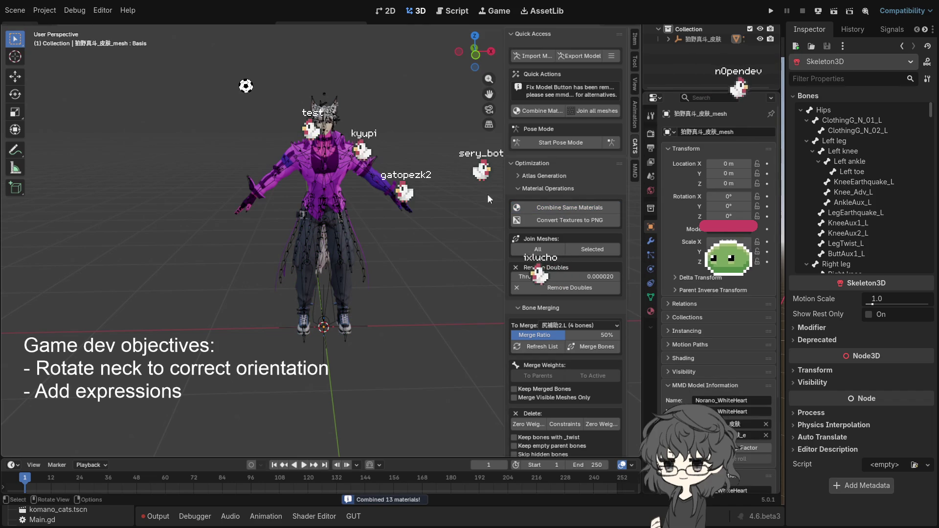
# Join all meshes into one Body object, select the armature, and retry combining materials.
pyautogui.moveTo(424, 201); pyautogui.dragTo(421, 197)
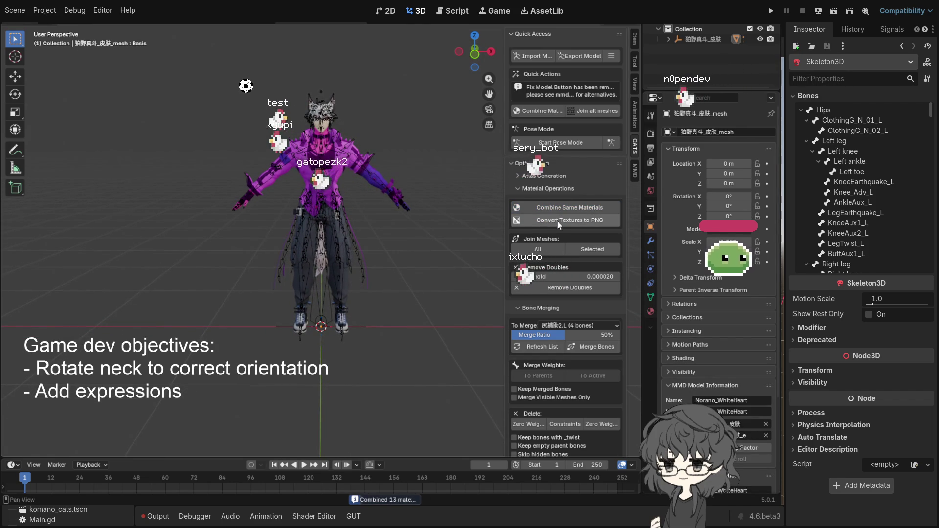
pyautogui.click(543, 252)
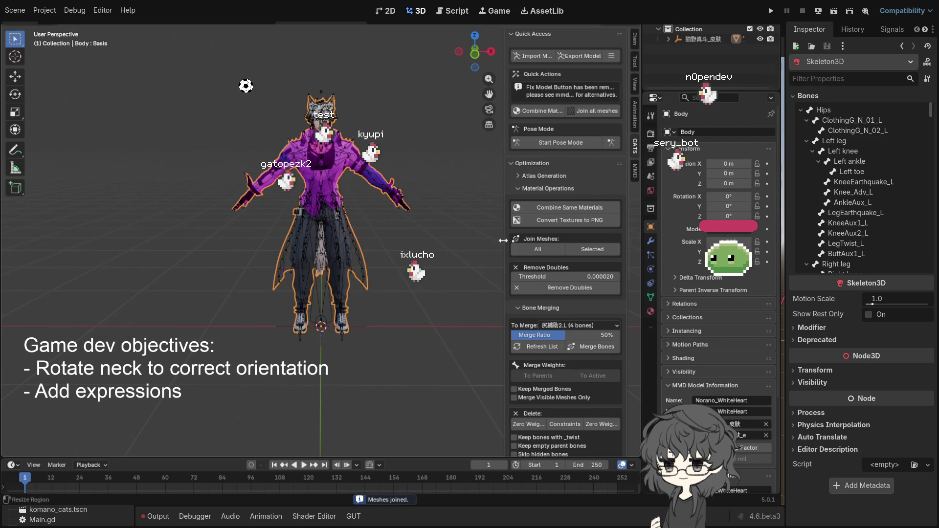
pyautogui.click(697, 40)
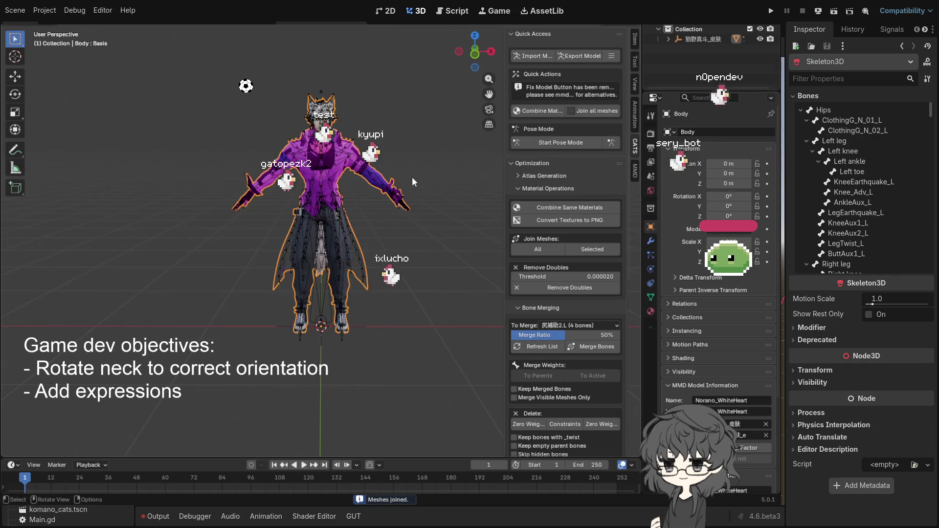
pyautogui.click(537, 210)
pyautogui.scroll(3, 457, 251)
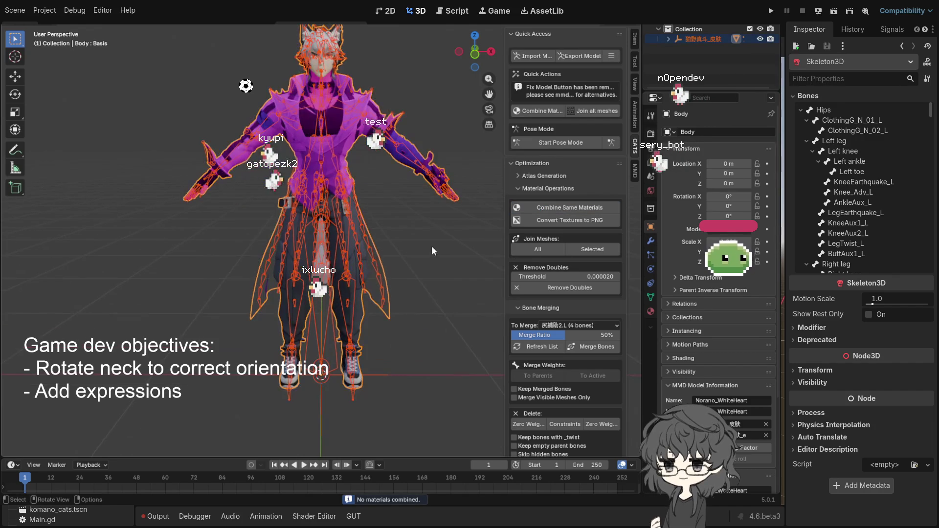
pyautogui.scroll(-5, 578, 321)
pyautogui.scroll(-8, 597, 313)
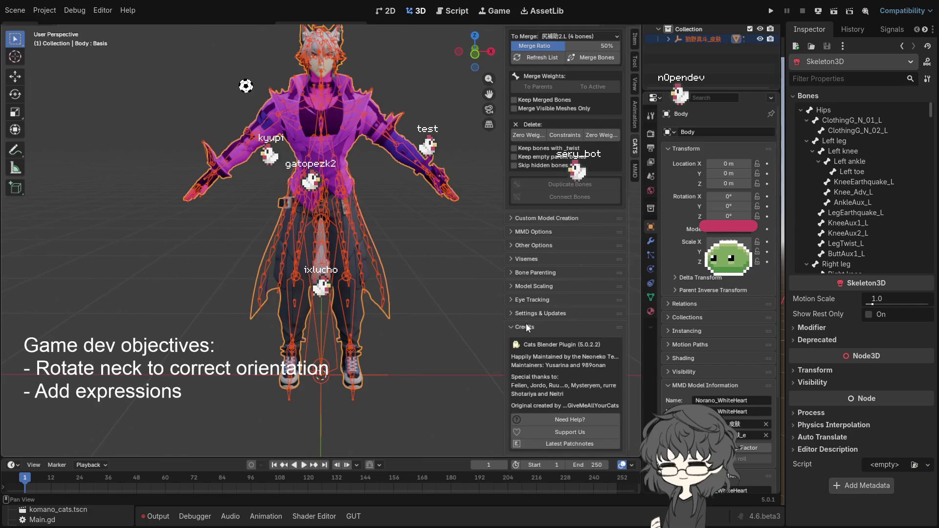
pyautogui.scroll(5, 575, 323)
pyautogui.scroll(3, 563, 337)
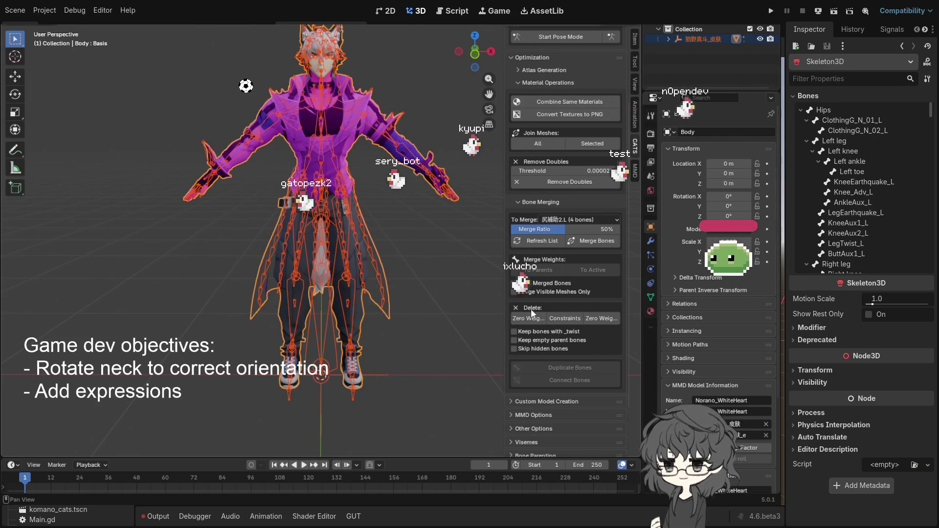
pyautogui.moveTo(459, 210)
pyautogui.mouseDown()
pyautogui.moveTo(400, 133)
pyautogui.moveTo(365, 147)
pyautogui.mouseUp()
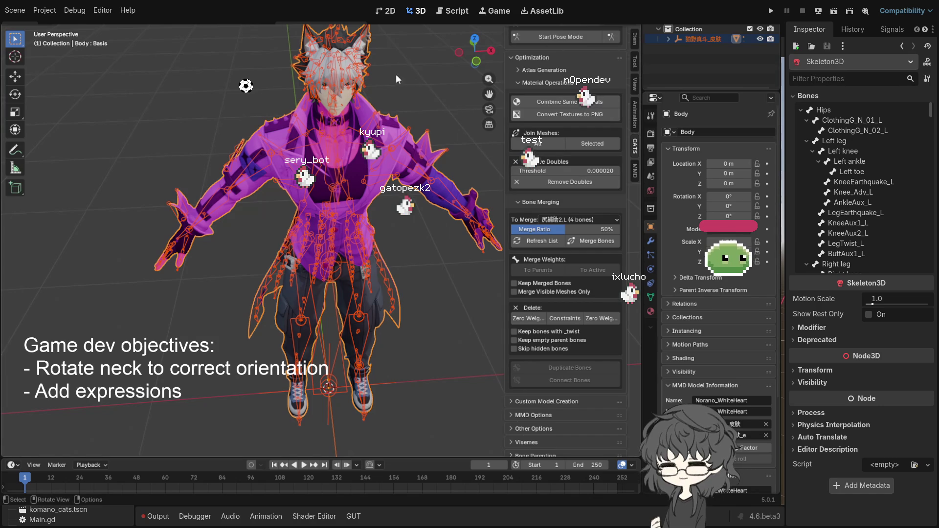
pyautogui.click(372, 109)
# Put the armature in edit mode, select the right eye bone 目.R and hide the head bones.
pyautogui.press('Tab')
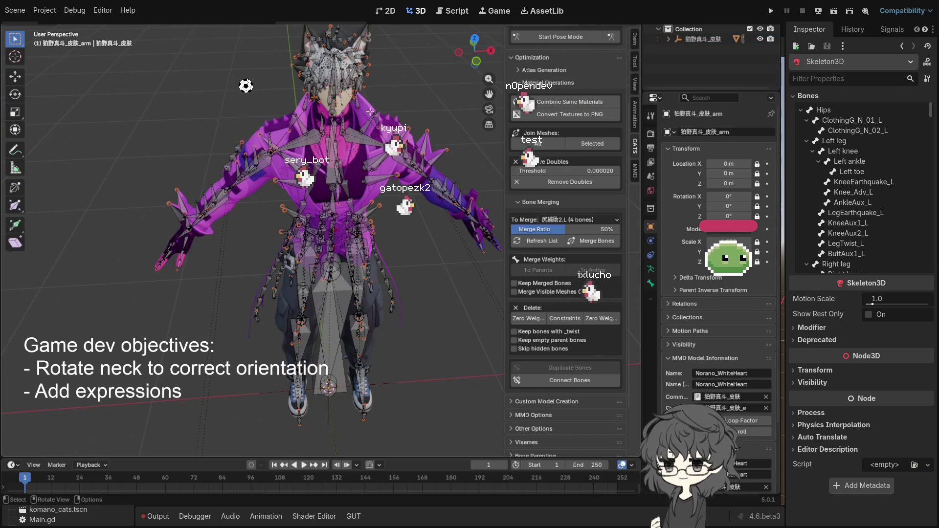
pyautogui.scroll(6, 337, 197)
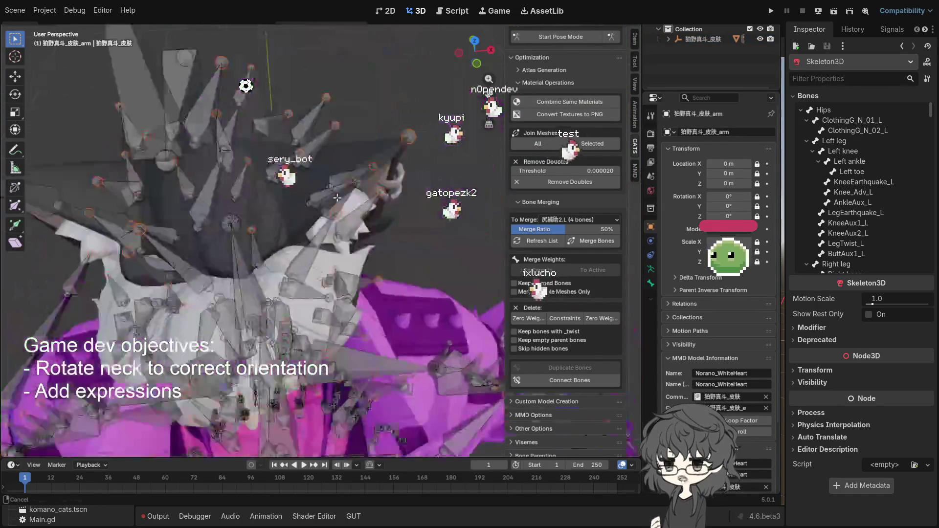
pyautogui.moveTo(337, 197)
pyautogui.mouseDown()
pyautogui.moveTo(276, 114)
pyautogui.moveTo(298, 113)
pyautogui.moveTo(356, 165)
pyautogui.moveTo(300, 185)
pyautogui.moveTo(298, 266)
pyautogui.moveTo(139, 105)
pyautogui.moveTo(188, 187)
pyautogui.moveTo(410, 195)
pyautogui.mouseUp()
pyautogui.click(276, 88)
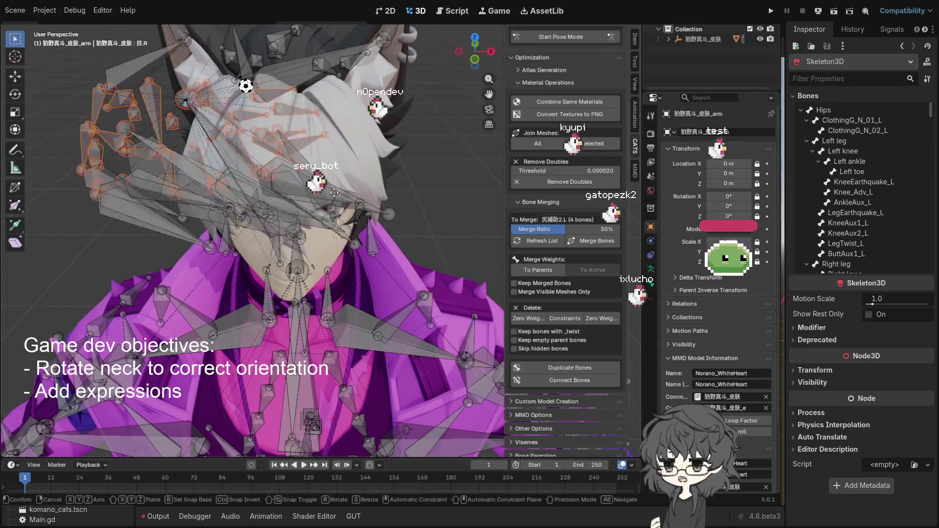
pyautogui.press('h')
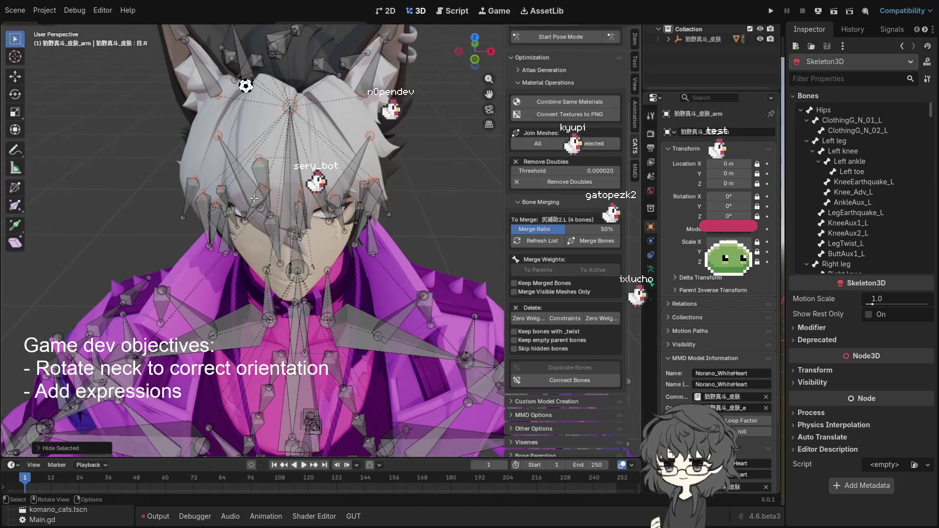
pyautogui.scroll(-5, 253, 198)
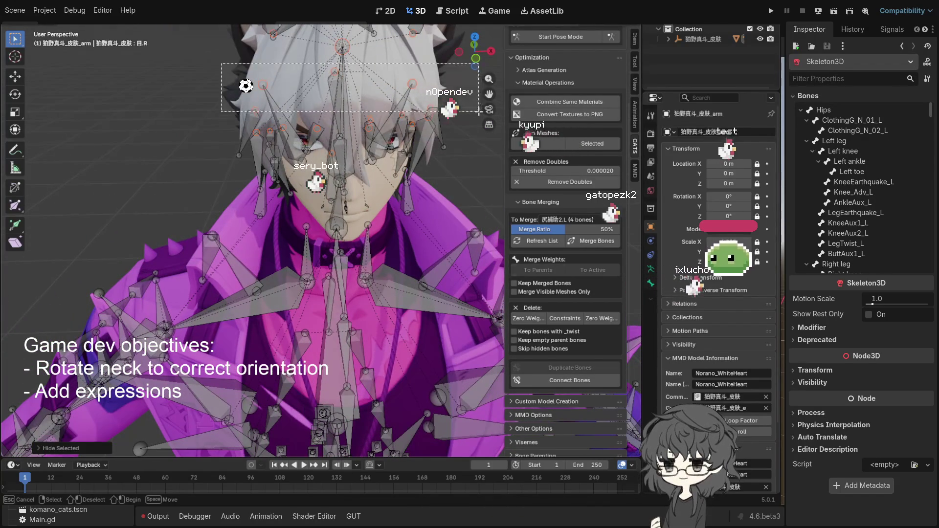
# Hide the hair bones covering the face, including 髪A_02.L, then select the left eye bone 目.L.
pyautogui.click(338, 91)
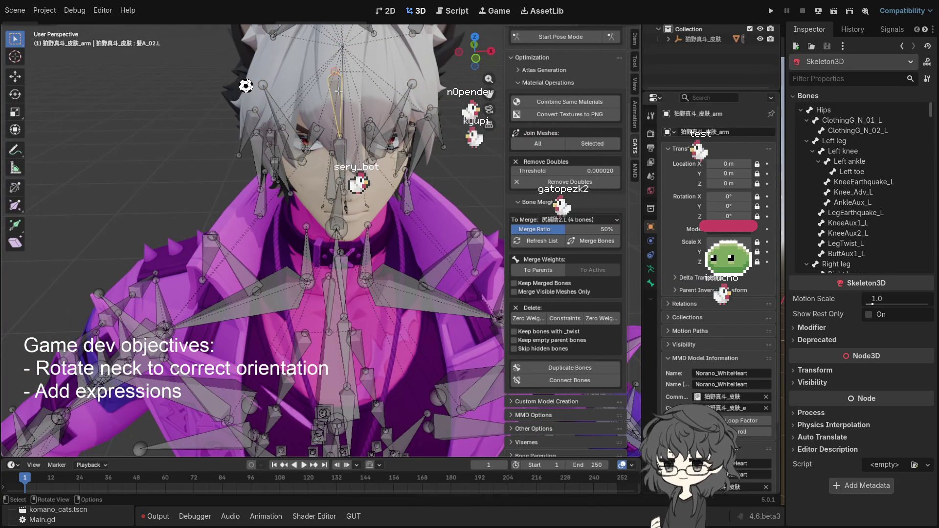
pyautogui.press('h')
pyautogui.click(415, 114)
pyautogui.press('h')
pyautogui.click(433, 120)
pyautogui.press('h')
pyautogui.click(422, 131)
pyautogui.press('h')
pyautogui.click(411, 141)
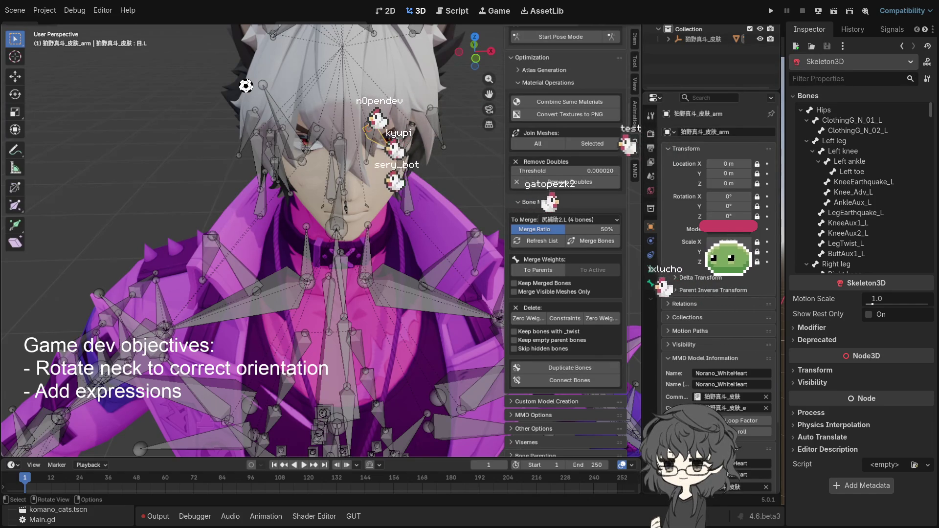
# Select the bones around the eye and show the selected eye bone's properties.
pyautogui.click(393, 153)
pyautogui.scroll(3, 399, 159)
pyautogui.moveTo(399, 159); pyautogui.dragTo(420, 128)
pyautogui.moveTo(416, 190)
pyautogui.mouseDown()
pyautogui.moveTo(355, 208)
pyautogui.moveTo(336, 191)
pyautogui.moveTo(354, 195)
pyautogui.mouseUp()
pyautogui.click(357, 194)
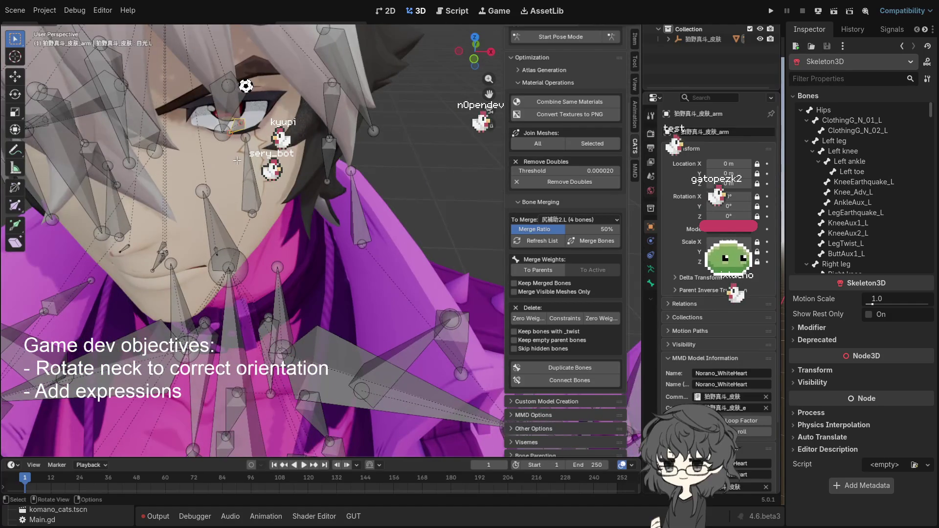
pyautogui.moveTo(236, 160); pyautogui.dragTo(238, 162)
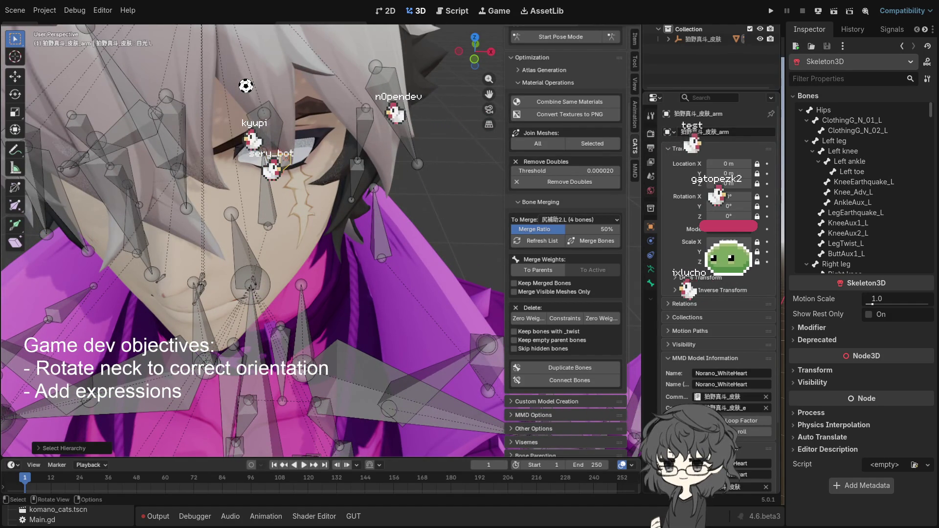
pyautogui.moveTo(258, 213); pyautogui.dragTo(283, 115)
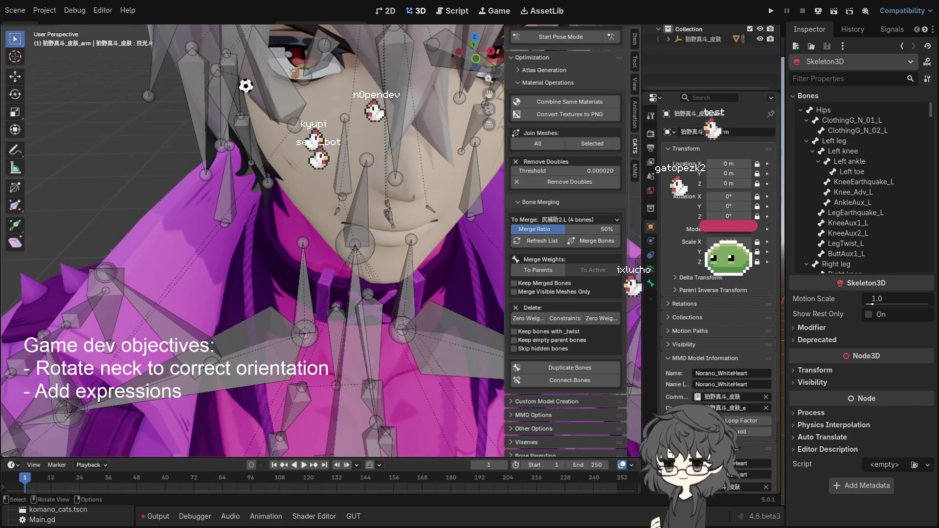
pyautogui.click(292, 71)
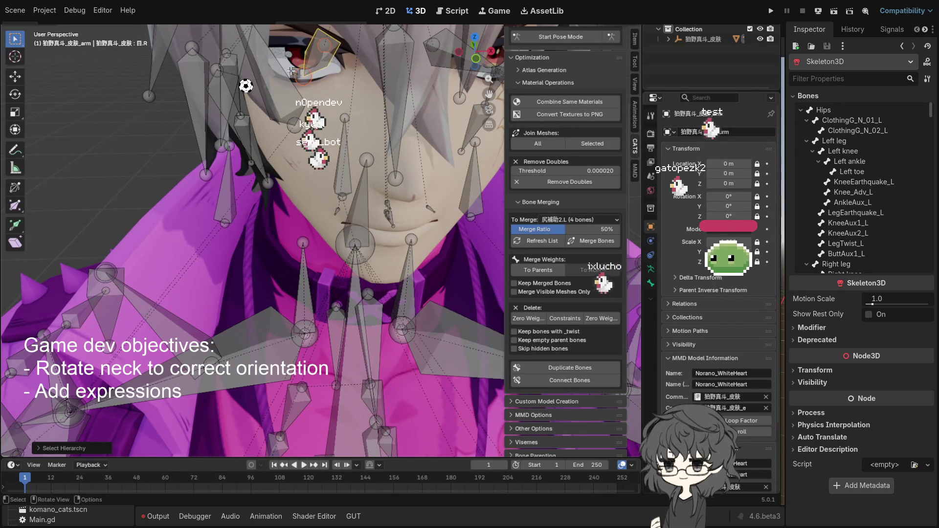
pyautogui.click(651, 283)
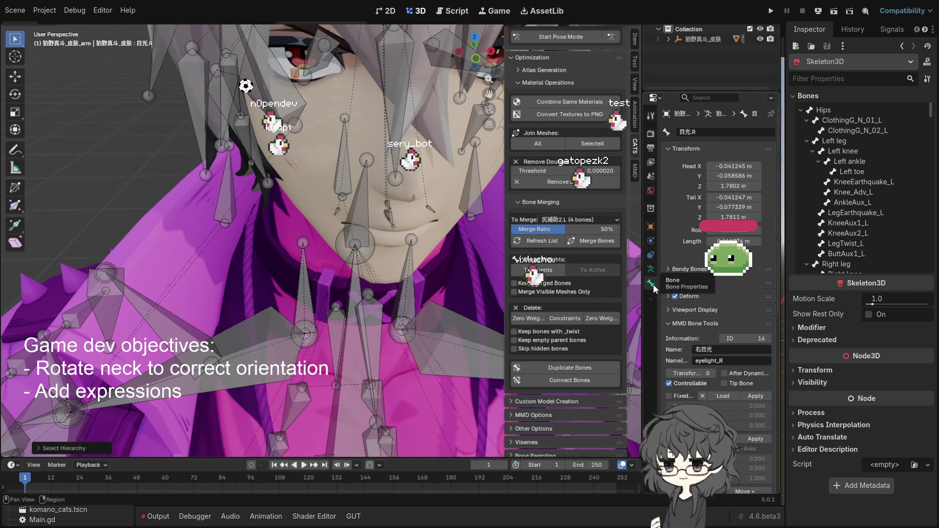
# Inspect eye_R and eyelight_R, reveal all hidden bones, and select the parent eye_R bone.
pyautogui.moveTo(343, 98); pyautogui.dragTo(326, 144)
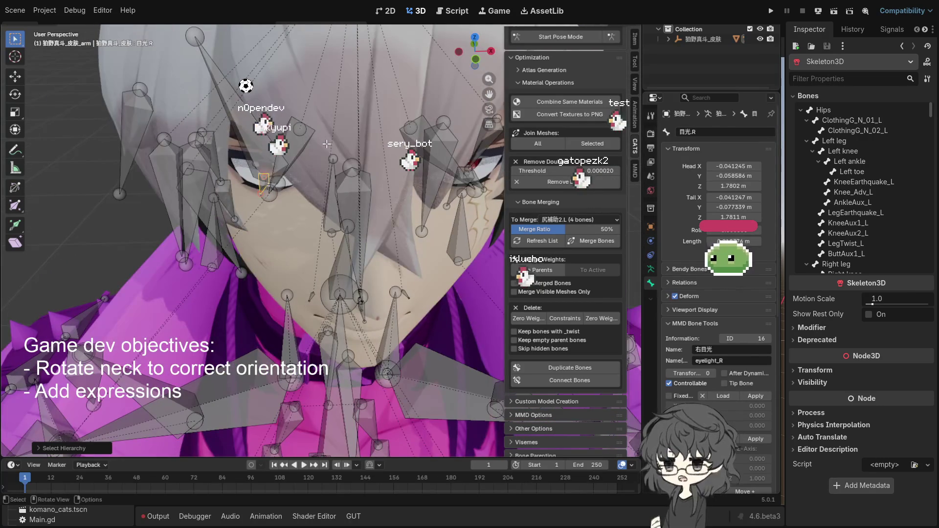
pyautogui.click(303, 139)
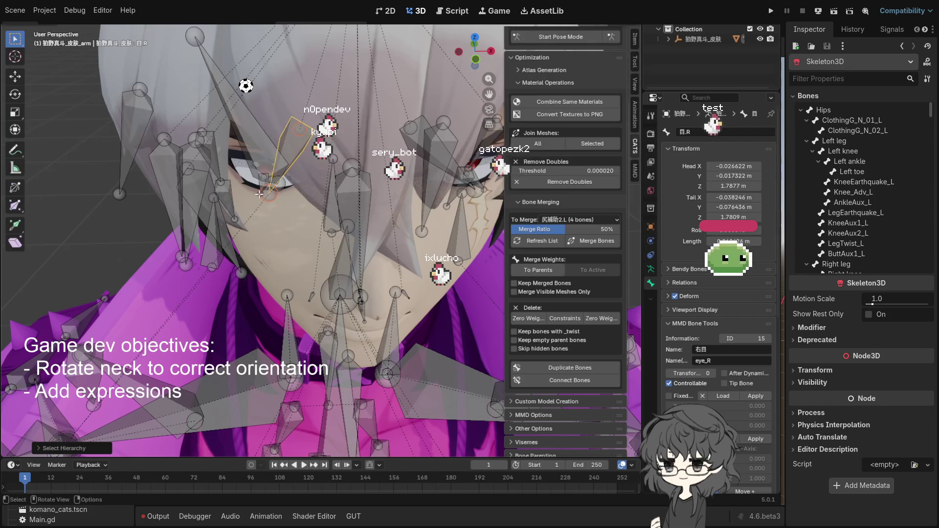
pyautogui.click(255, 193)
pyautogui.hotkey('alt', 'h')
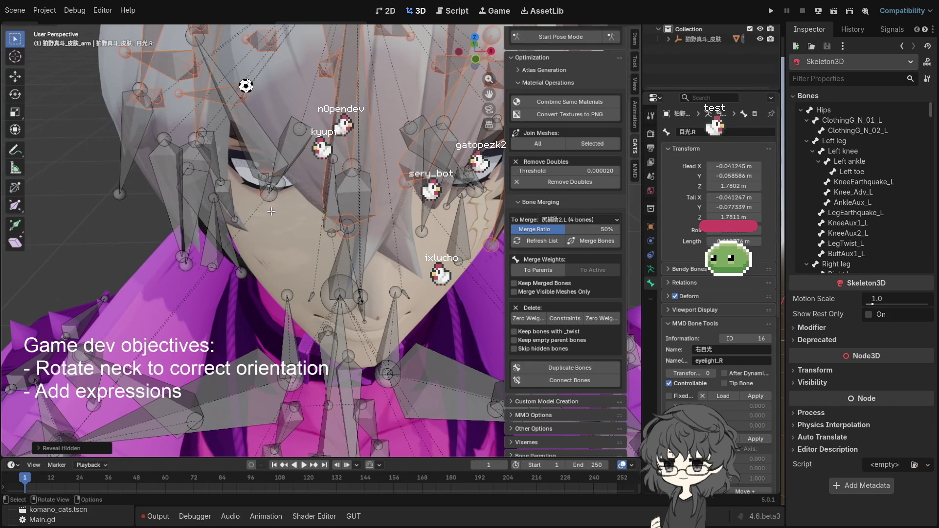
pyautogui.press('[')
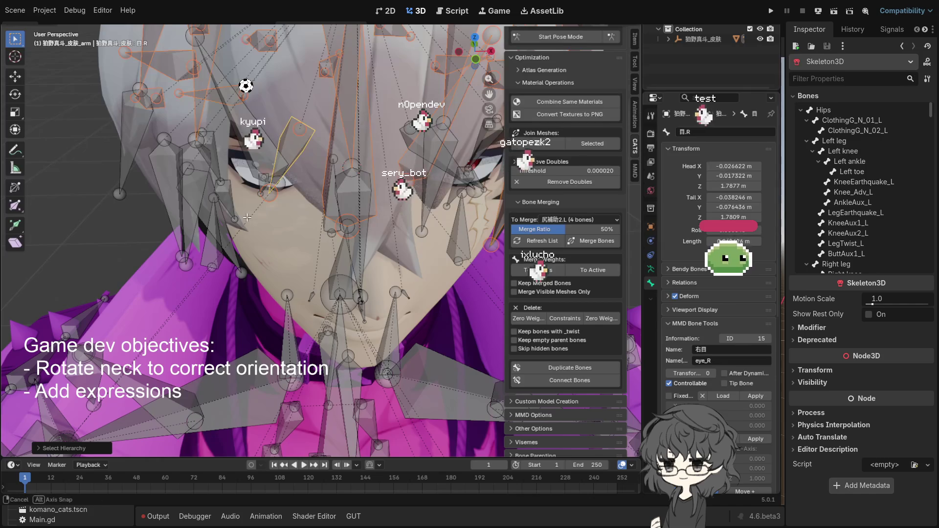
pyautogui.scroll(2, 238, 107)
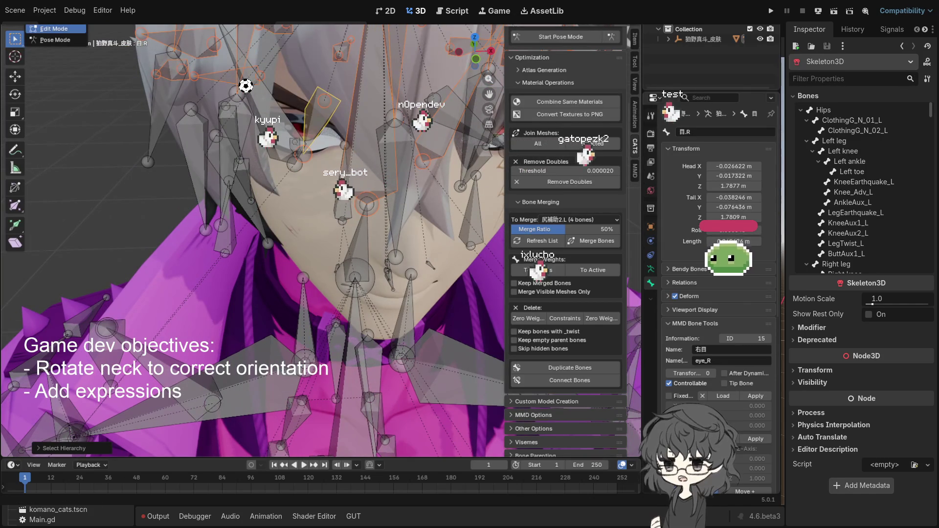
# In pose mode, walk the eye hierarchy from eyelight_R and eye_R up to eyes and head.
pyautogui.hotkey('ctrl', 'Tab')
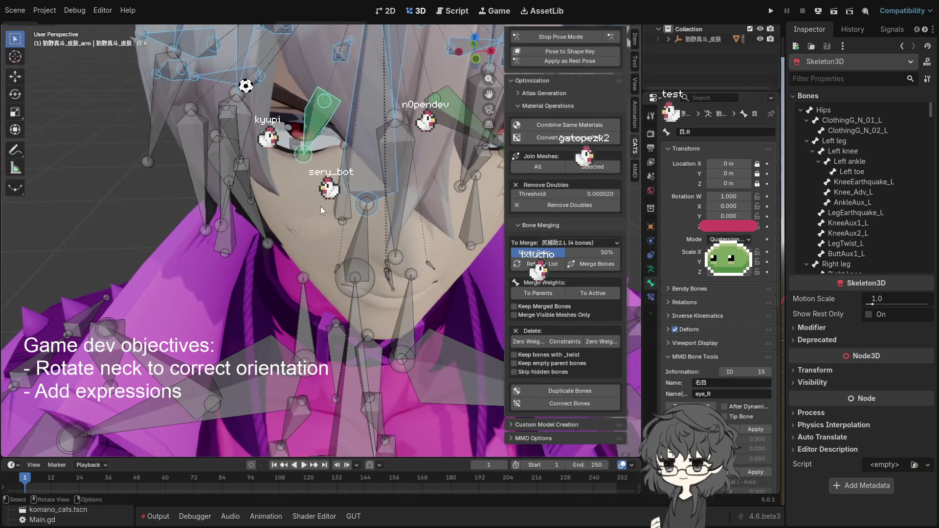
pyautogui.click(295, 146)
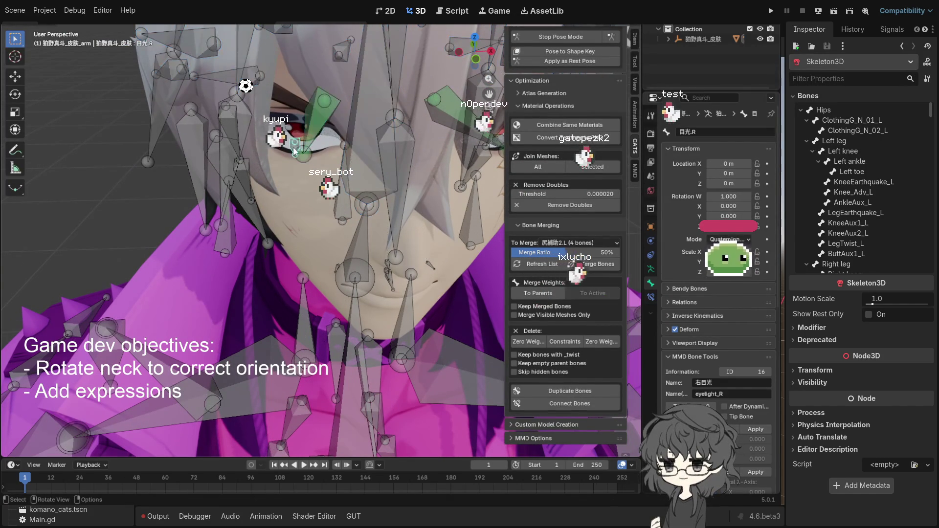
pyautogui.click(305, 160)
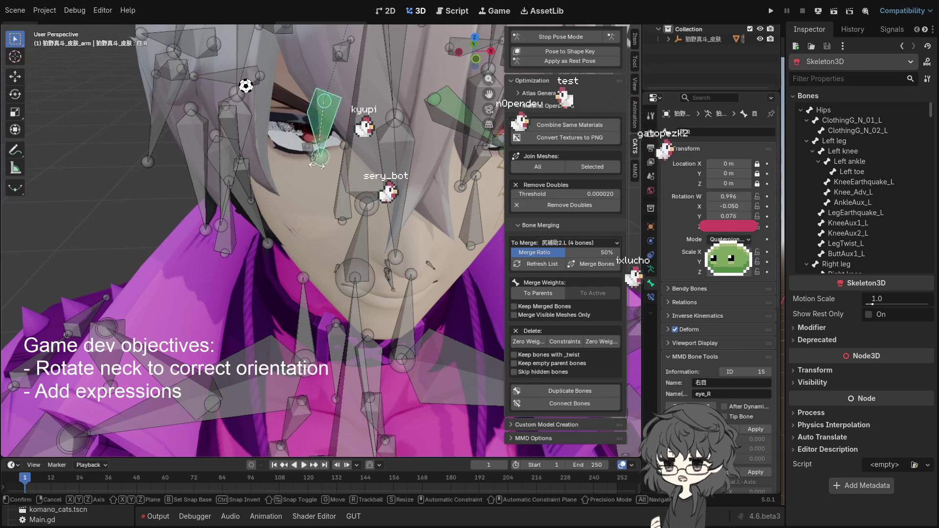
pyautogui.press('[')
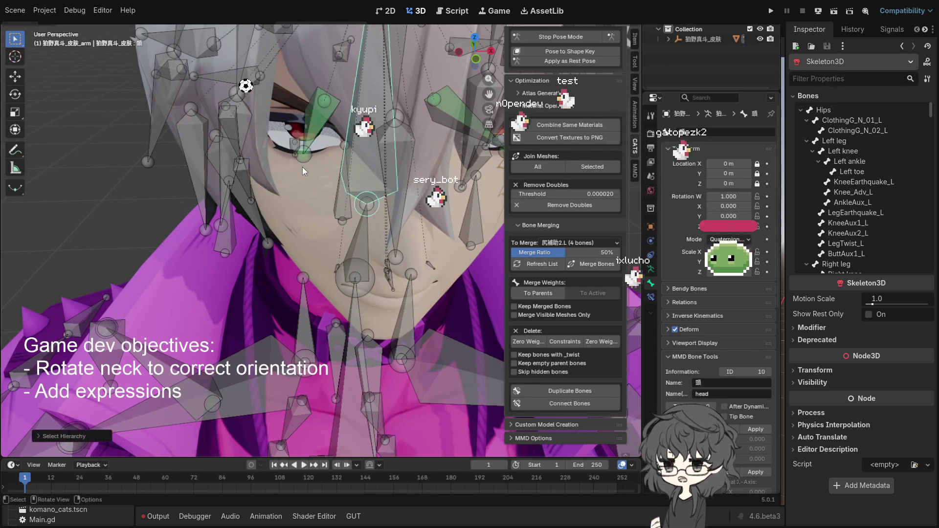
pyautogui.click(316, 119)
pyautogui.press('[')
pyautogui.press('[')
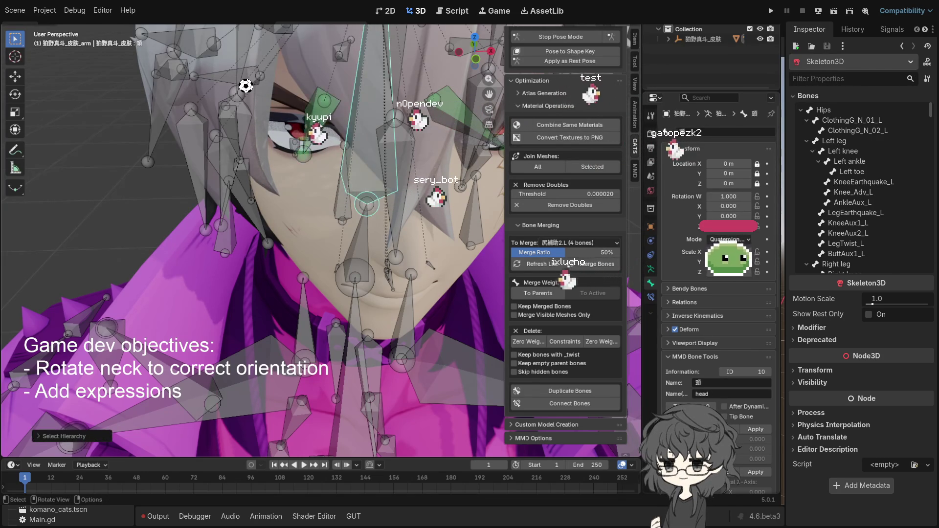
pyautogui.click(312, 124)
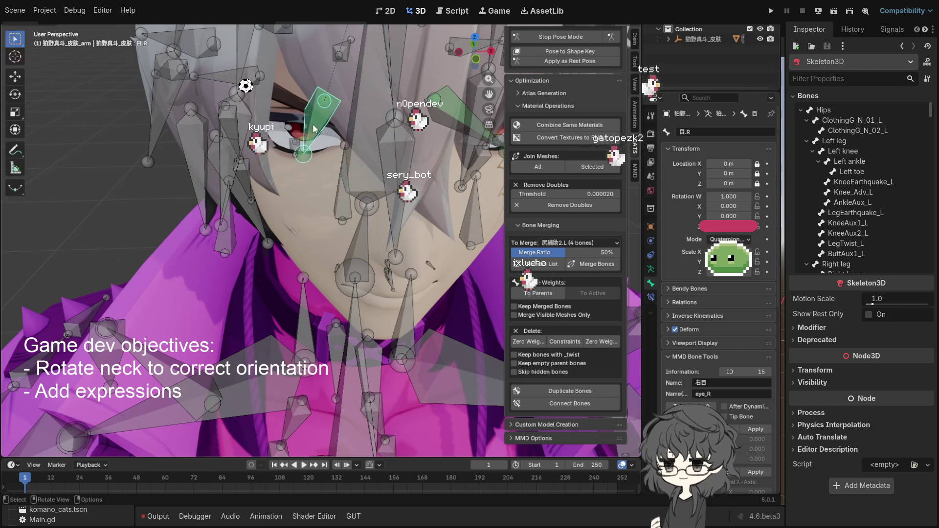
pyautogui.press(']')
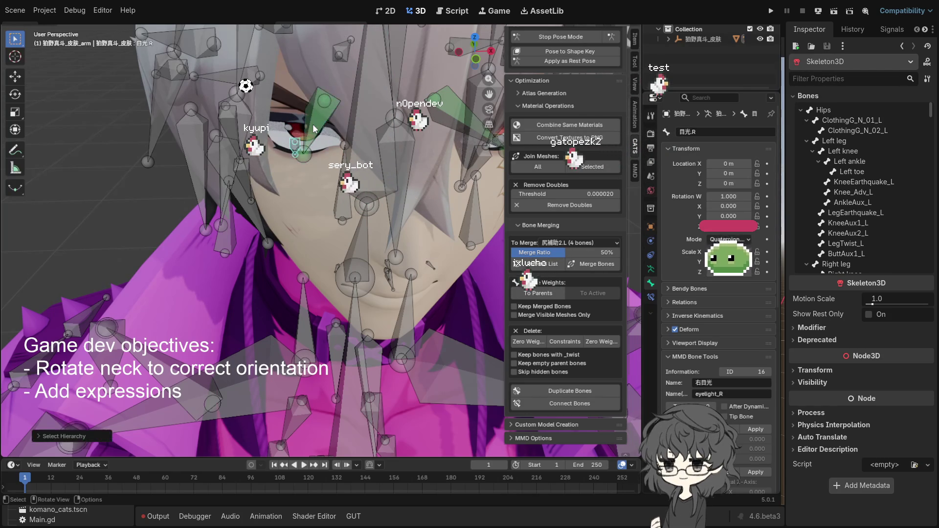
# Test-rotate the eye bones, cancel each rotation, and stop CATS pose mode.
pyautogui.press('r')
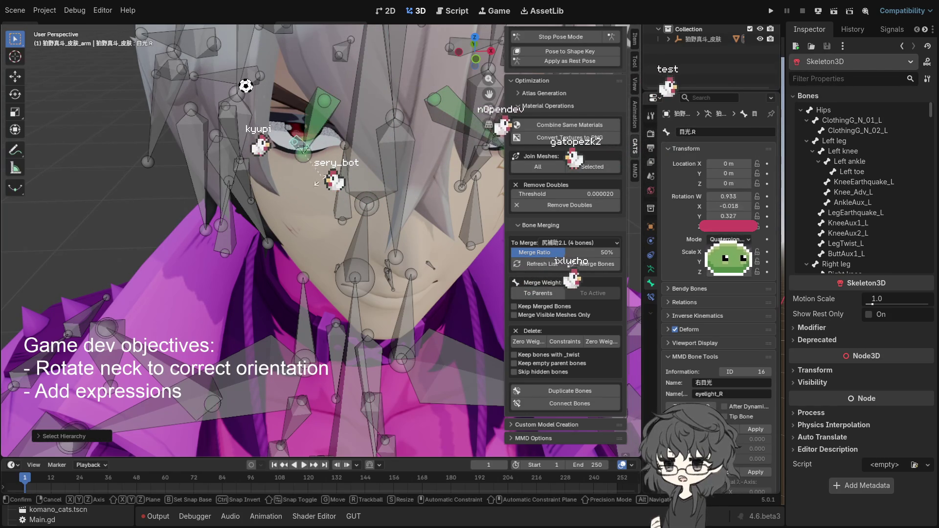
pyautogui.rightClick(332, 187)
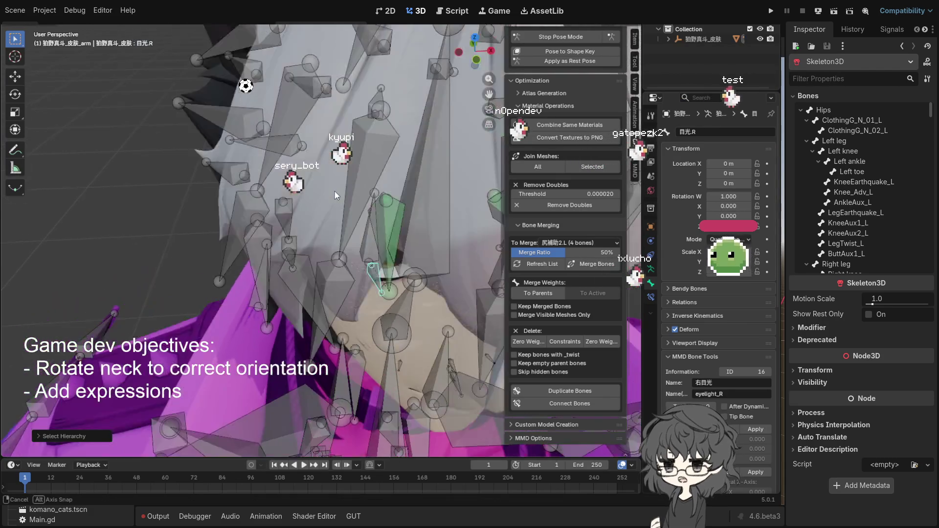
pyautogui.moveTo(335, 195); pyautogui.dragTo(333, 187)
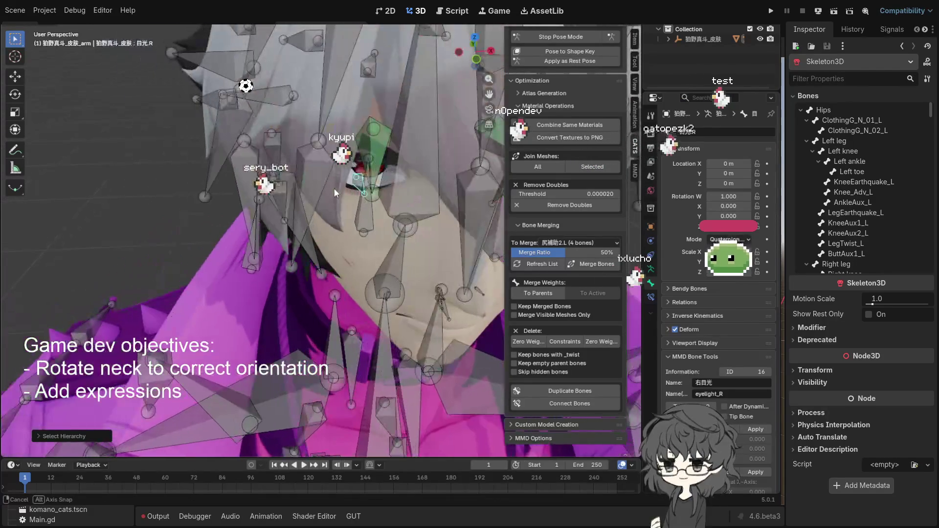
pyautogui.click(365, 196)
pyautogui.scroll(3, 355, 197)
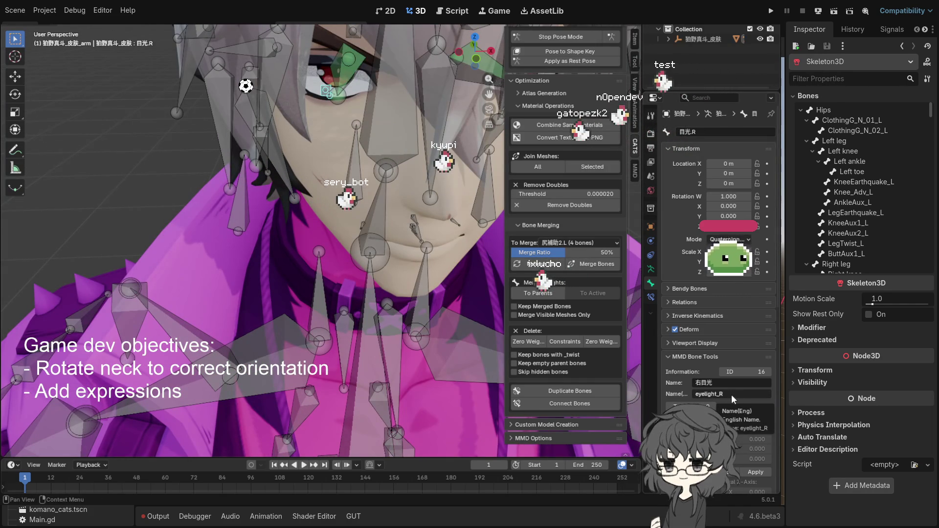
pyautogui.press('r')
pyautogui.click(436, 223)
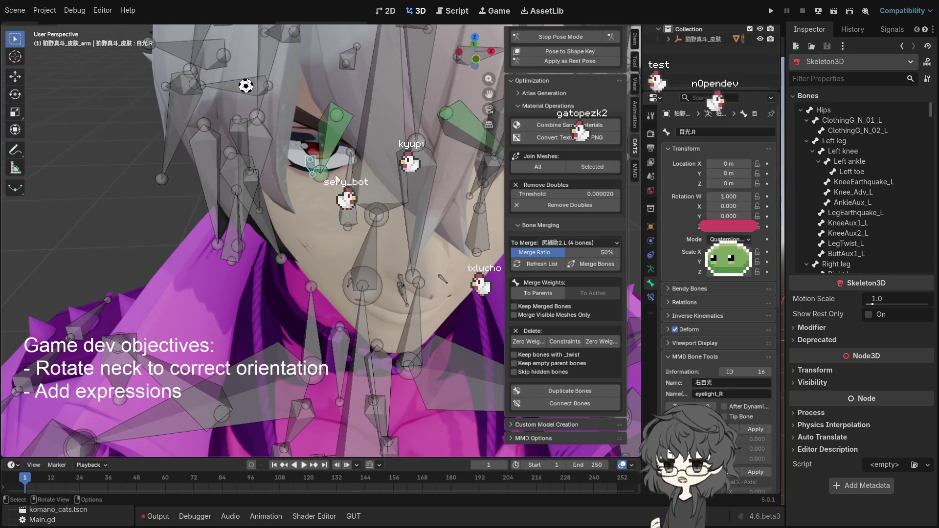
pyautogui.scroll(3, 566, 233)
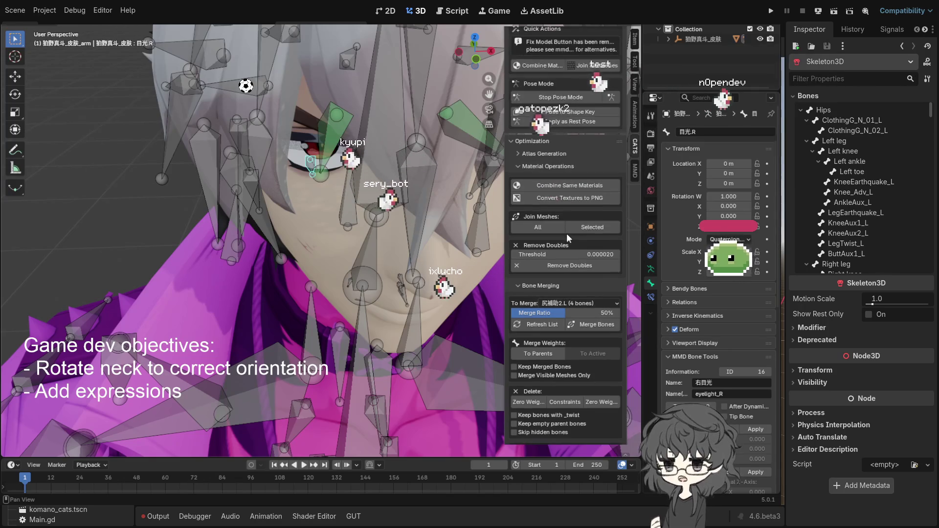
pyautogui.scroll(2, 566, 232)
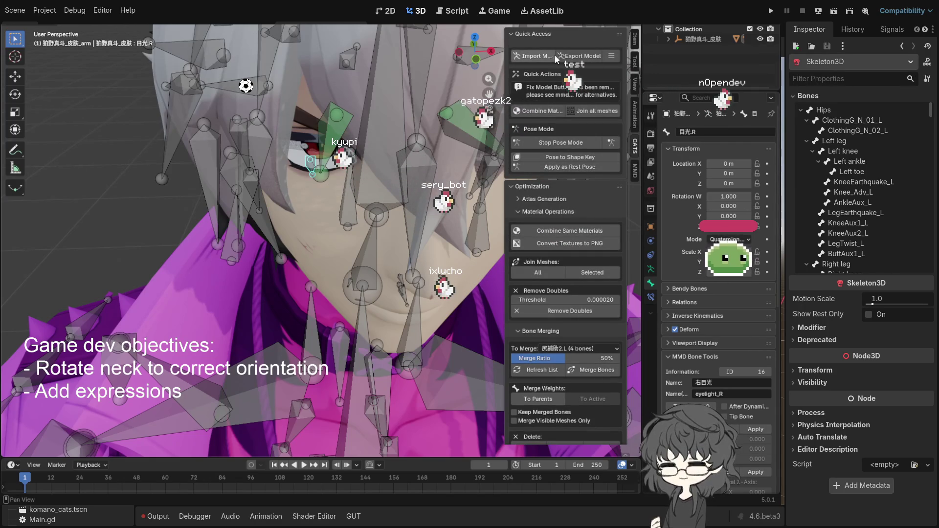
pyautogui.click(560, 145)
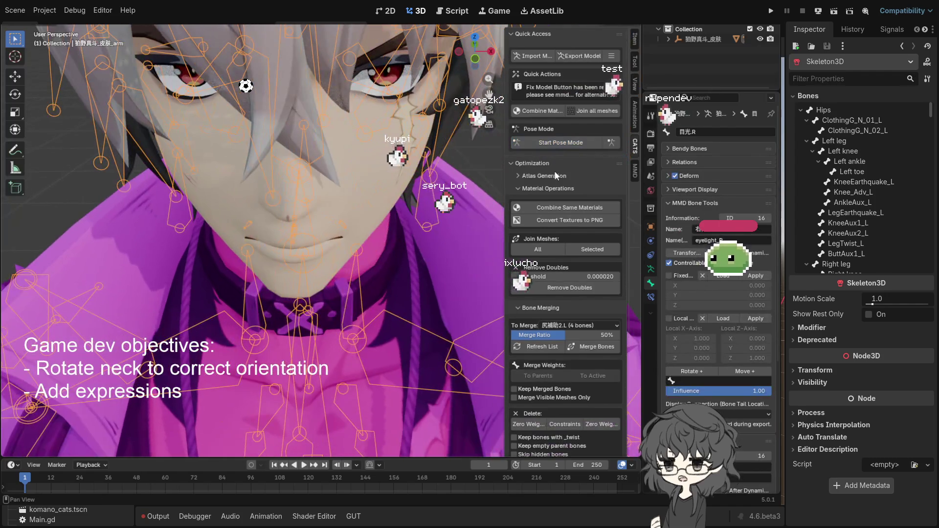
# Collapse Atlas Generation and Bone Merging in the CATS sidebar, then expand MMD Options.
pyautogui.click(553, 175)
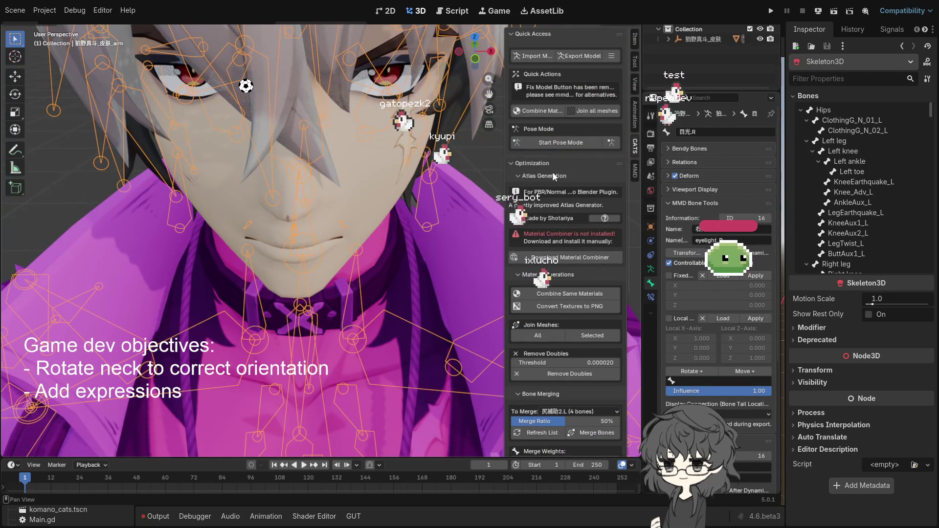
pyautogui.click(553, 173)
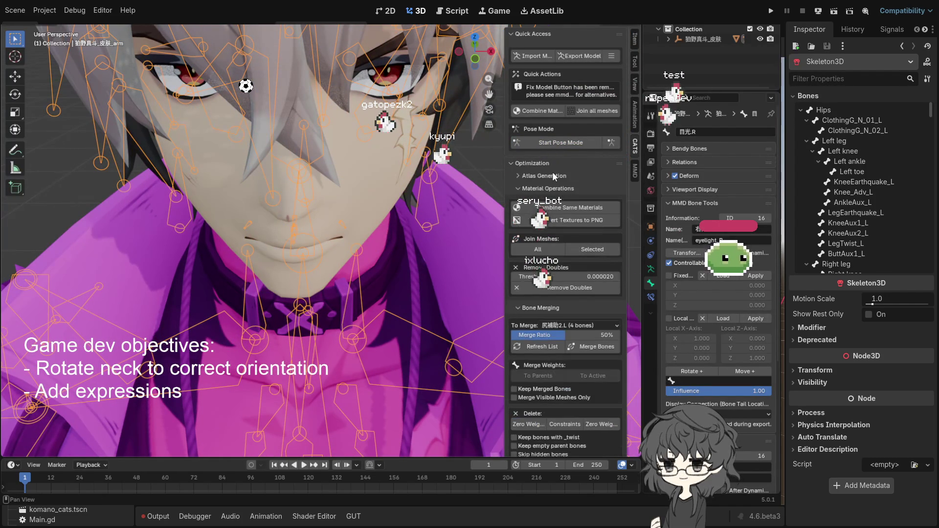
pyautogui.click(556, 188)
pyautogui.click(556, 189)
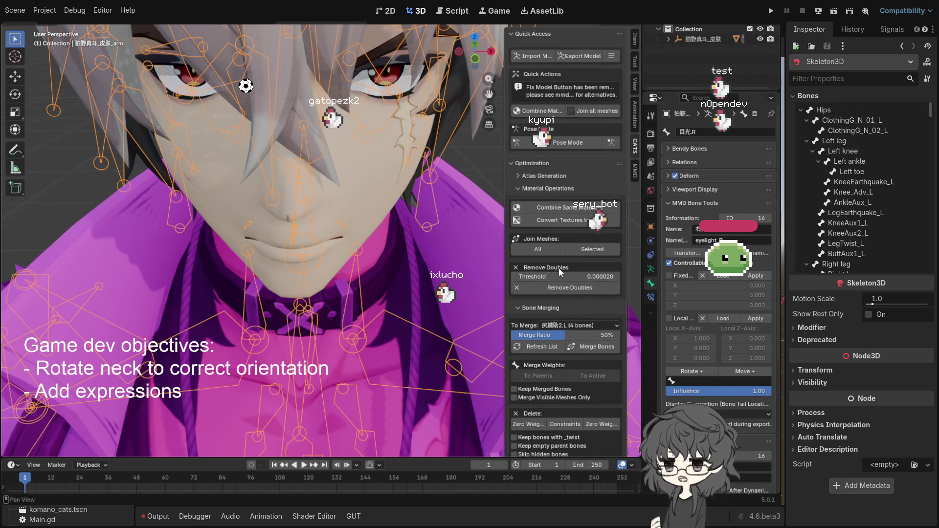
pyautogui.scroll(-5, 559, 274)
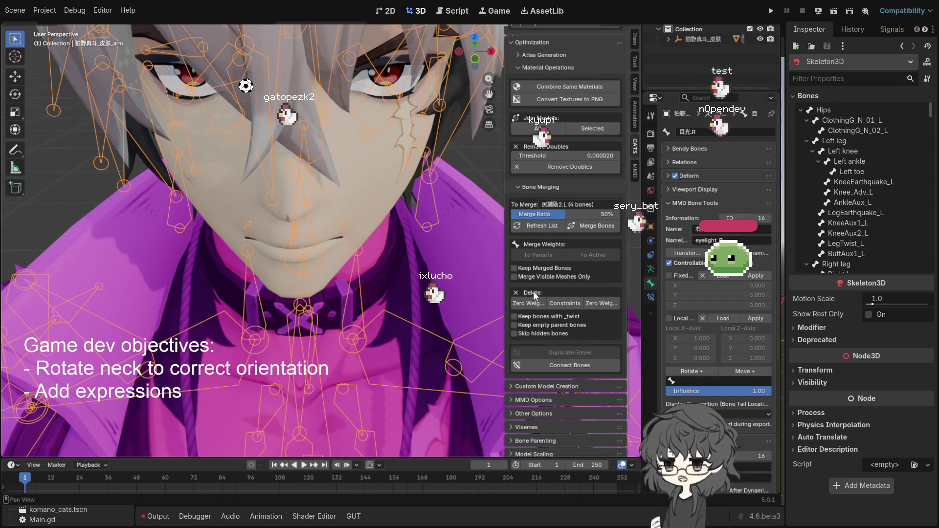
pyautogui.click(530, 188)
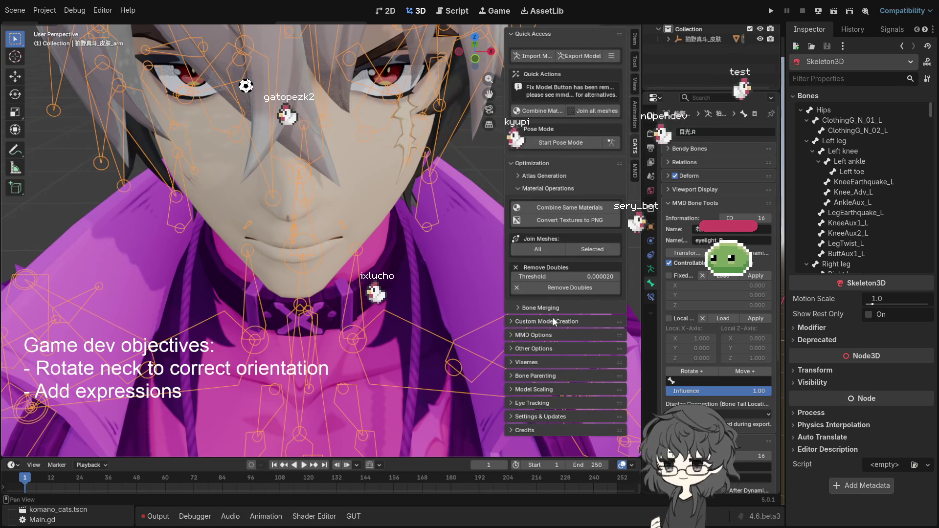
pyautogui.click(538, 321)
pyautogui.click(541, 322)
pyautogui.click(548, 336)
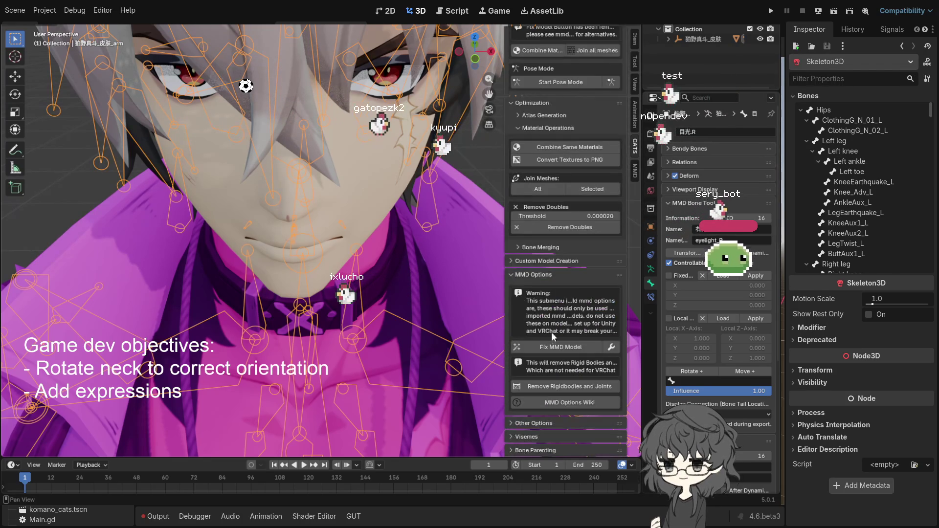
pyautogui.scroll(-2, 589, 303)
# Run Fix MMD Model with Join Meshes, Connect Bones and Keep Upper Chest enabled, accepting the warning.
pyautogui.click(611, 305)
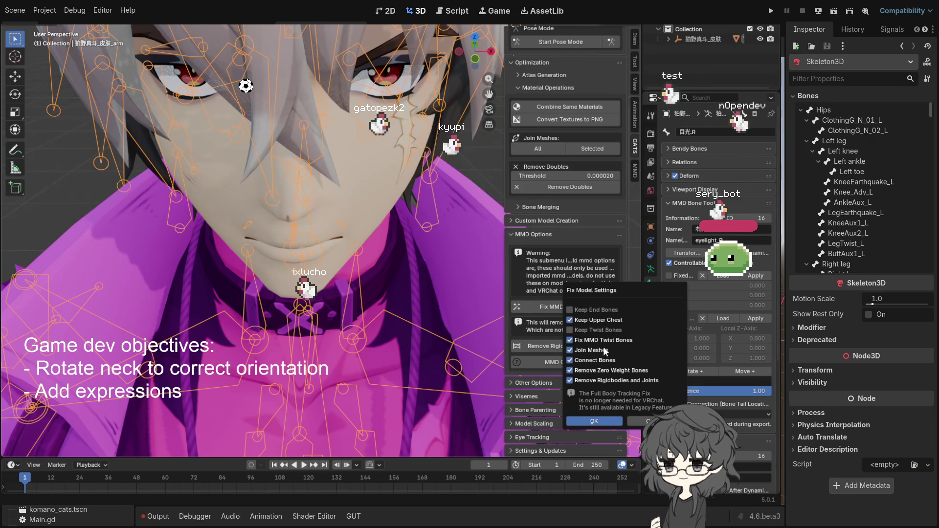
pyautogui.press('Escape')
pyautogui.click(609, 307)
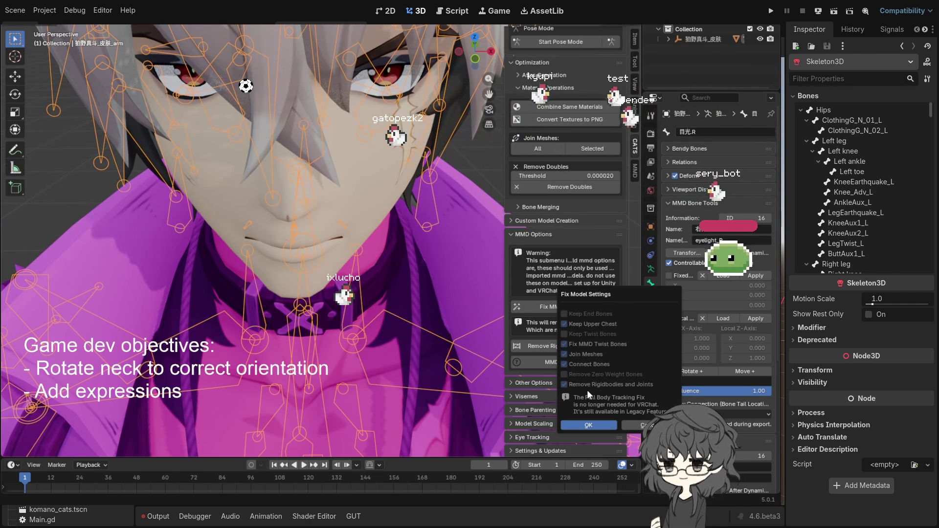
pyautogui.click(586, 425)
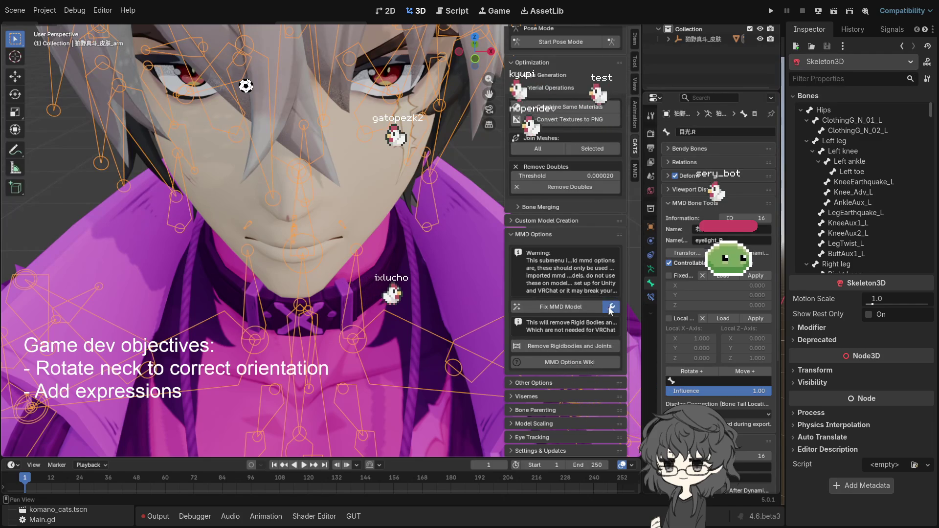
pyautogui.click(565, 309)
pyautogui.click(584, 425)
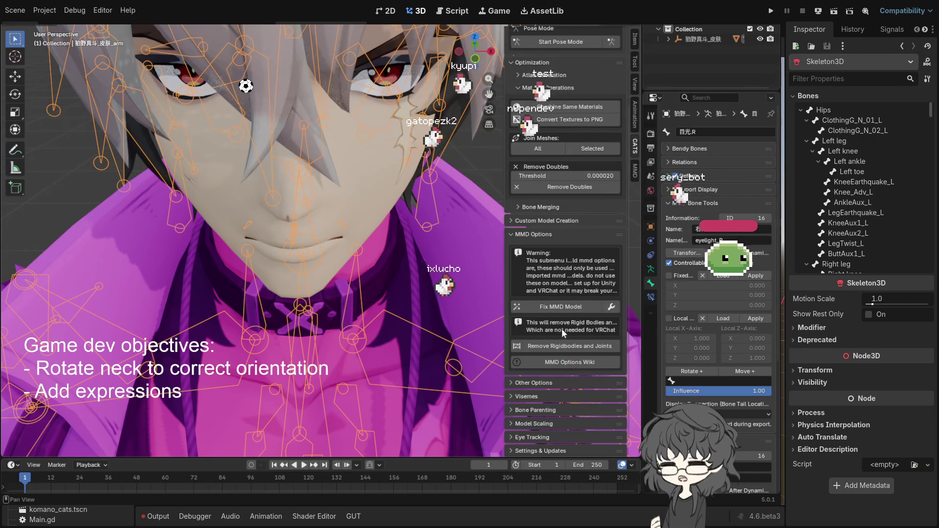
pyautogui.click(551, 308)
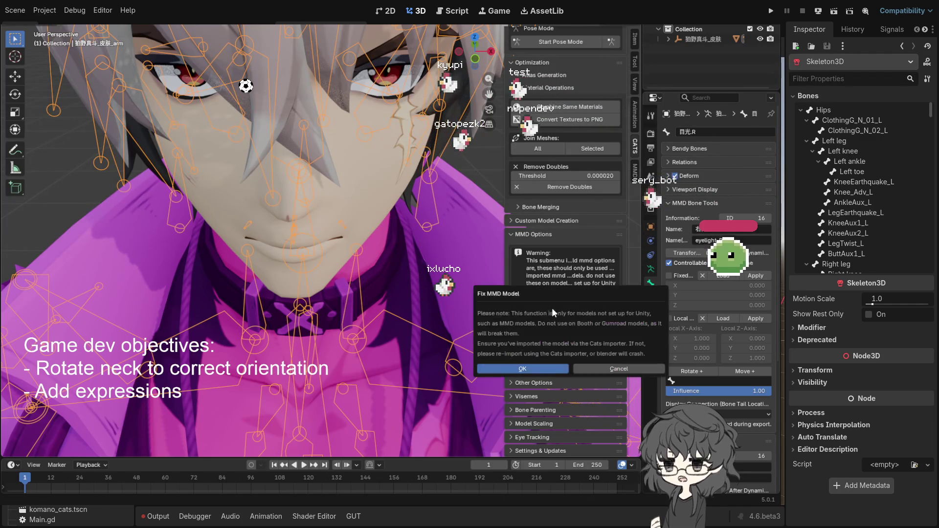
pyautogui.click(517, 370)
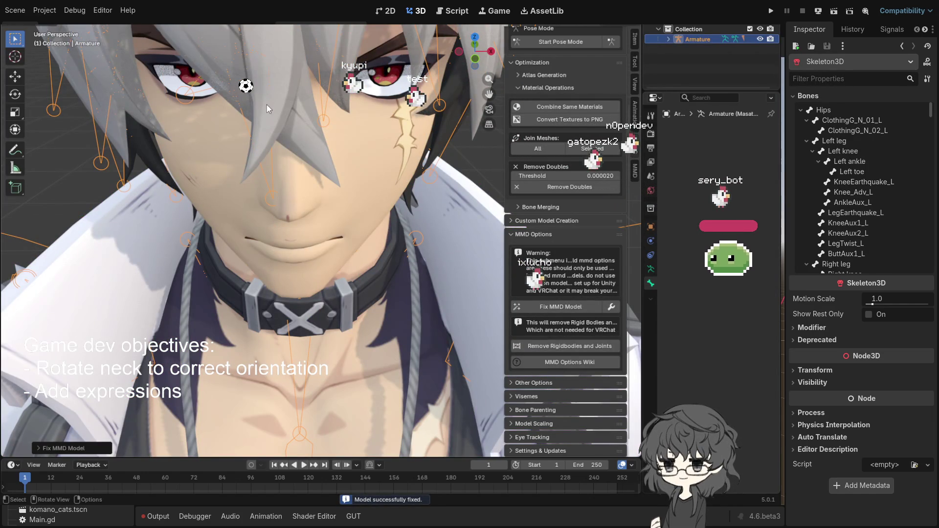
# In edit mode, step through Eye_R, Eye_L, Head and EyesTip, checking each bone's head and tail positions.
pyautogui.moveTo(309, 112); pyautogui.dragTo(289, 118)
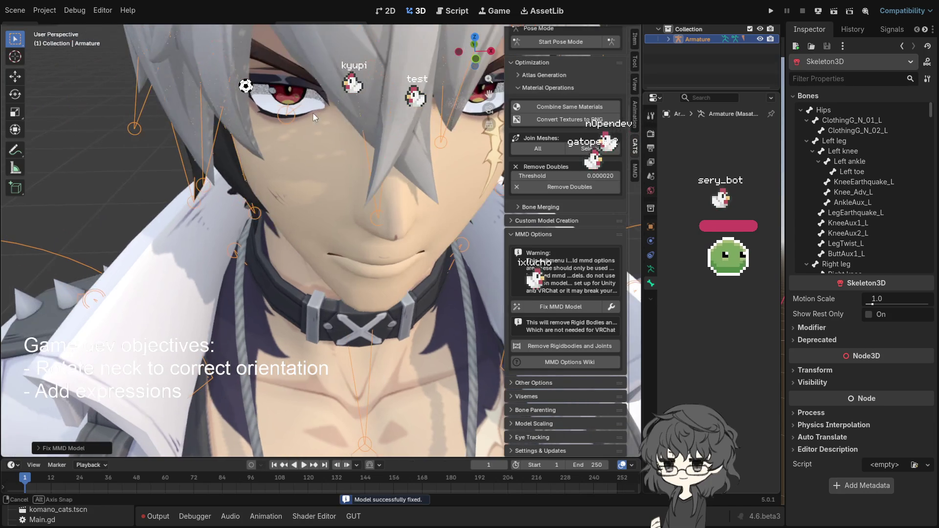
pyautogui.press('Tab')
pyautogui.click(288, 118)
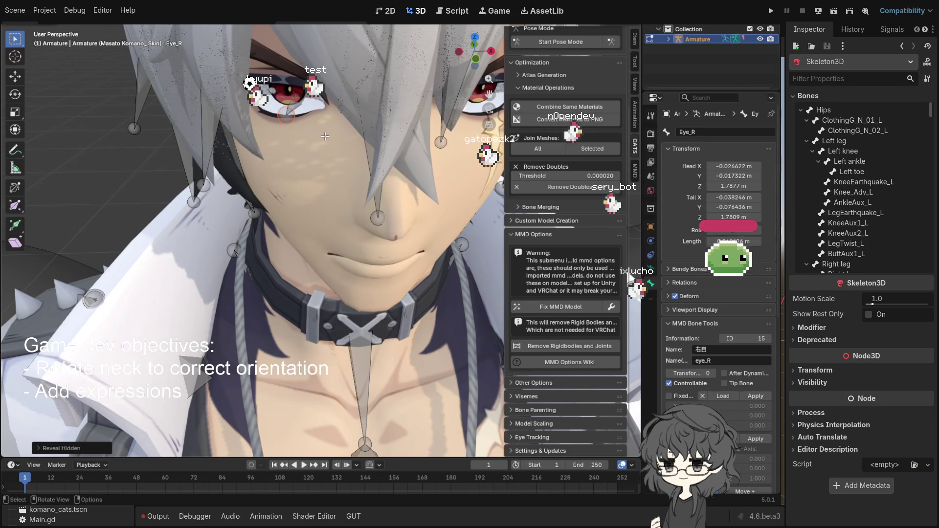
pyautogui.press('[')
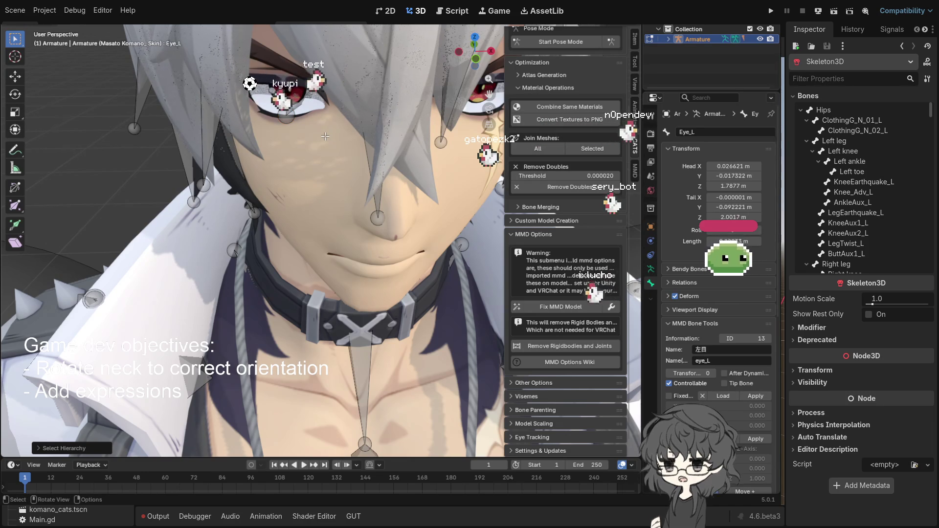
pyautogui.press(']')
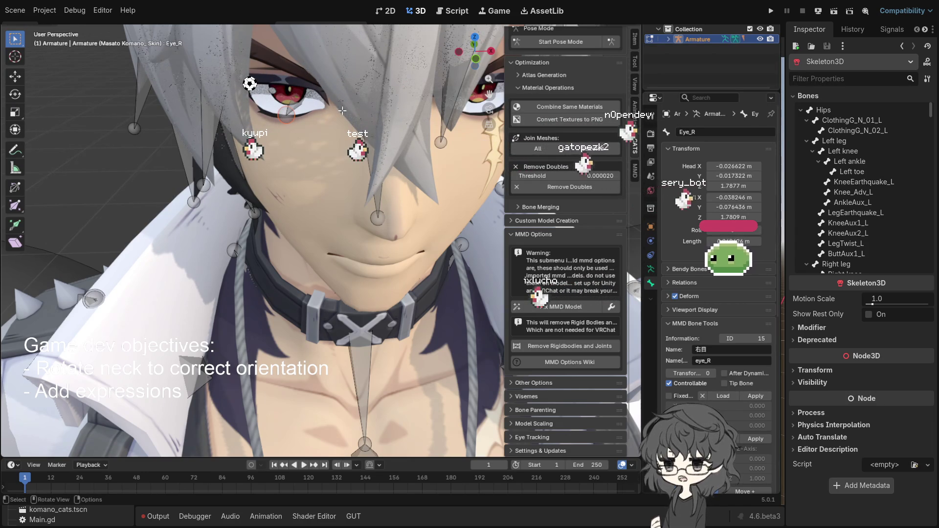
pyautogui.press('[')
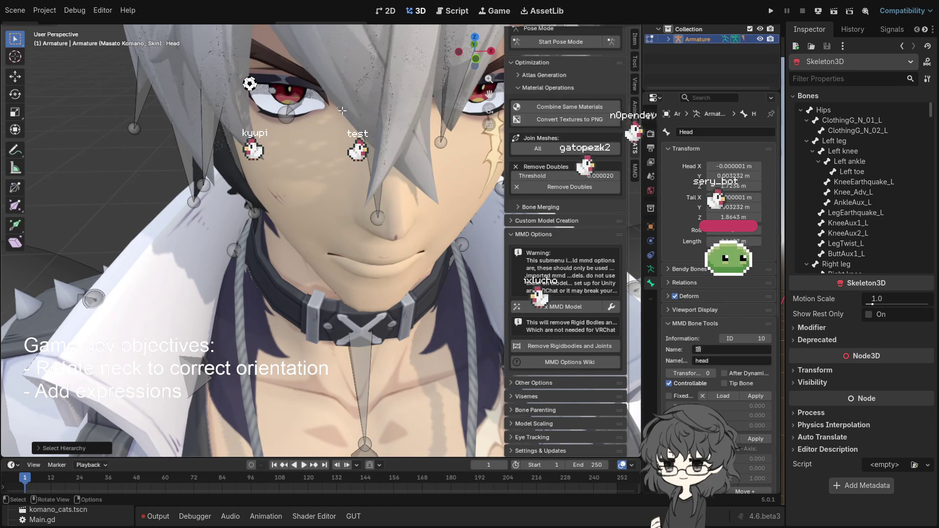
pyautogui.click(276, 98)
pyautogui.moveTo(275, 98); pyautogui.dragTo(299, 119)
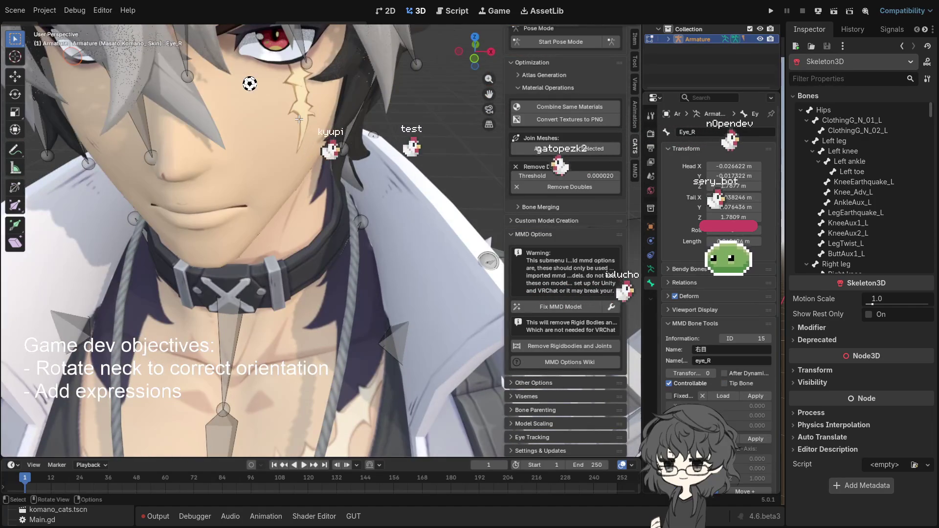
pyautogui.press(']')
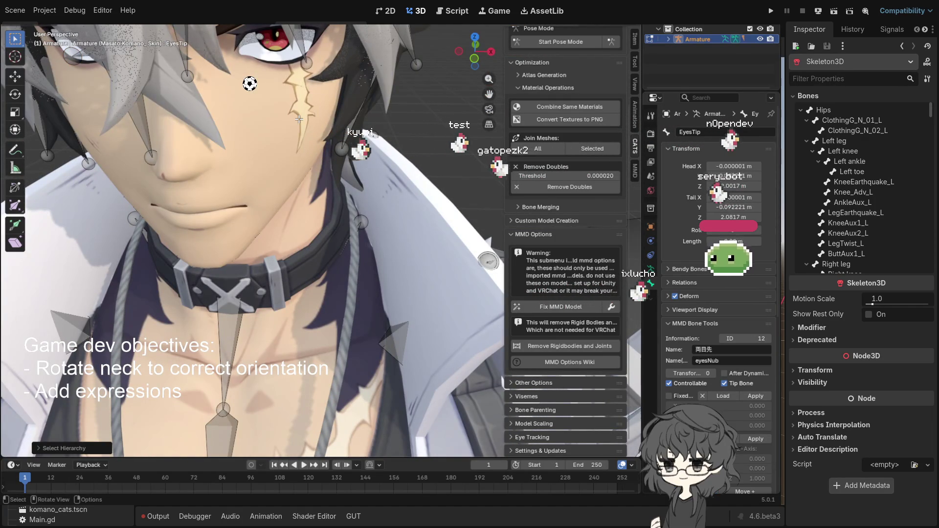
pyautogui.press('KP_Decimal')
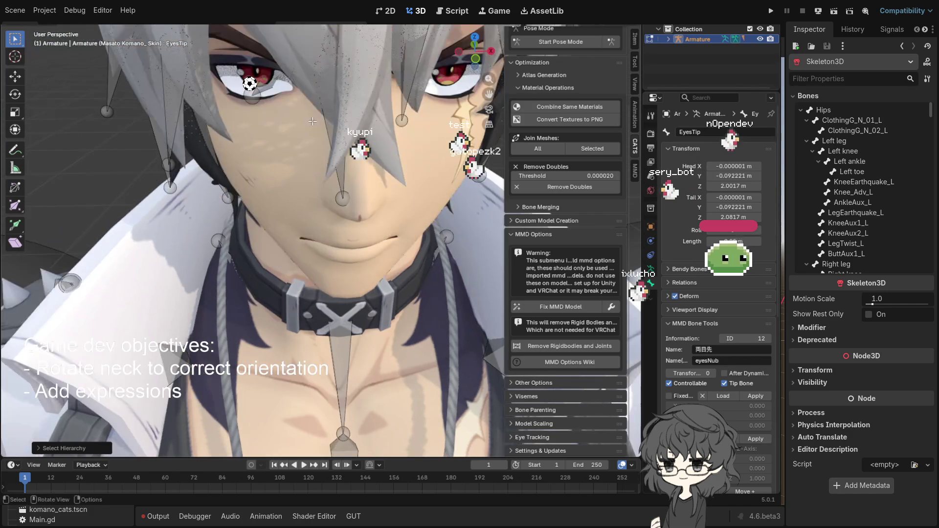
pyautogui.scroll(-3, 287, 127)
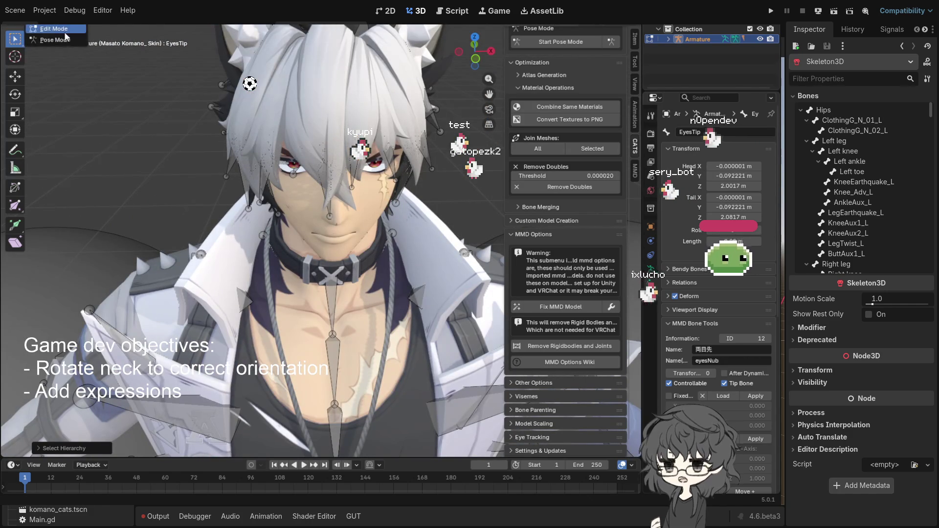
# Switch the armature to pose mode and test-rotate the EyesTip bone without applying it.
pyautogui.hotkey('ctrl', 'Tab')
pyautogui.scroll(2, 318, 171)
pyautogui.press('r')
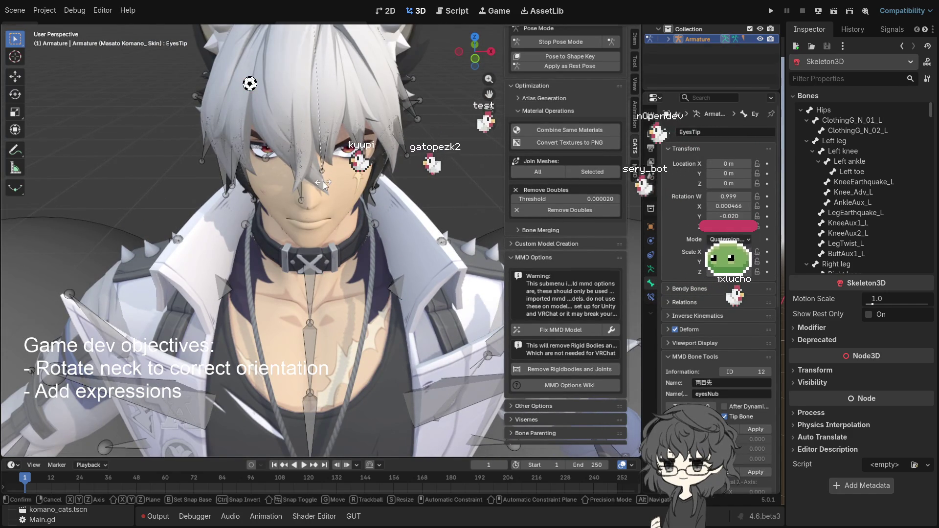
pyautogui.press('Escape')
pyautogui.scroll(-5, 357, 186)
pyautogui.scroll(5, 357, 186)
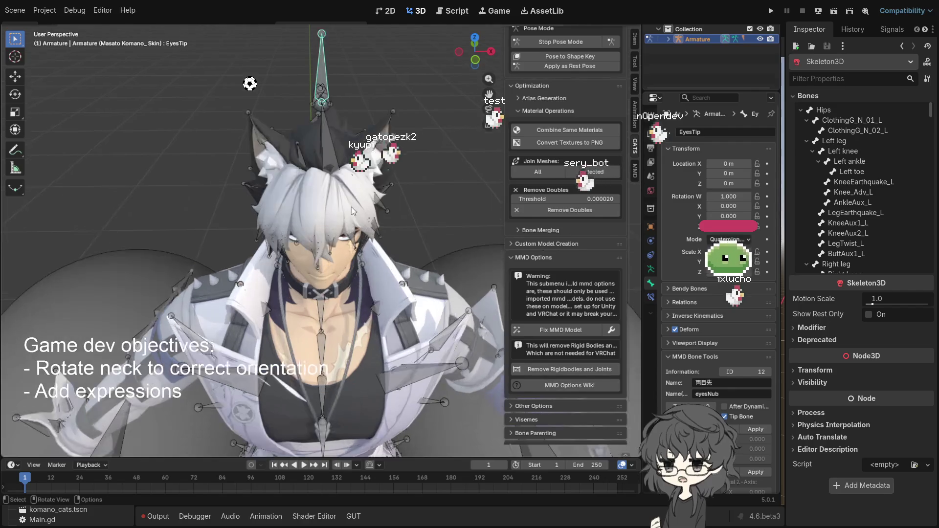
pyautogui.press('r')
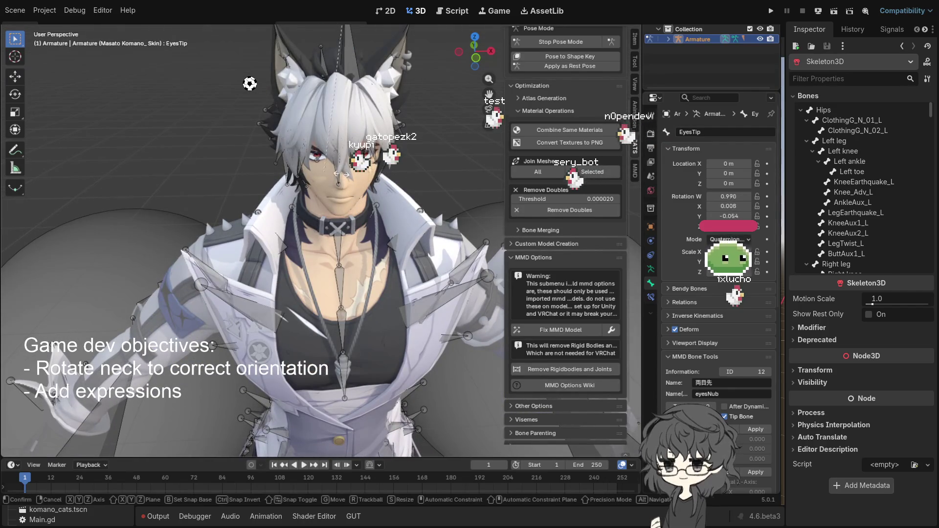
pyautogui.press('Escape')
# Test-rotate the Shadow_Eye_R and Shadow_Eye_L bones, cancelling each rotation.
pyautogui.moveTo(337, 165)
pyautogui.mouseDown()
pyautogui.moveTo(379, 181)
pyautogui.moveTo(415, 140)
pyautogui.moveTo(426, 147)
pyautogui.moveTo(424, 169)
pyautogui.mouseUp()
pyautogui.click(428, 121)
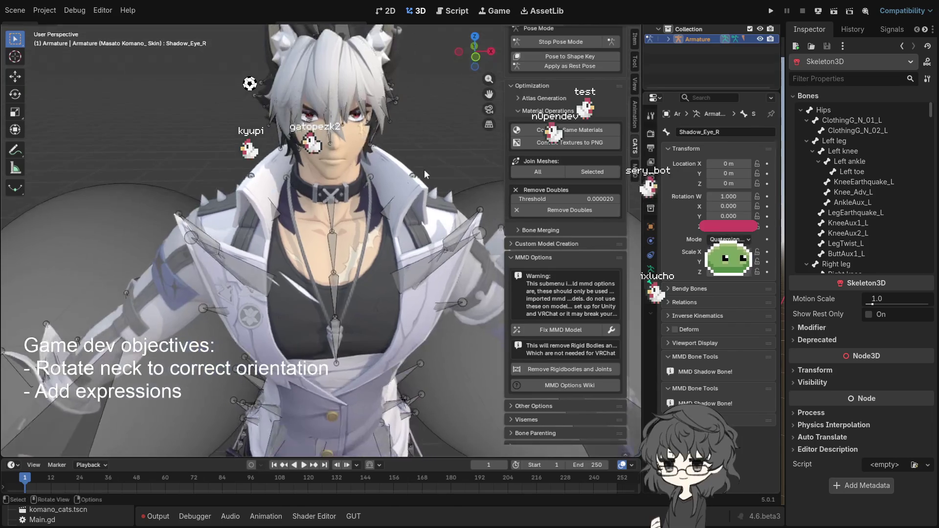
pyautogui.press('r')
pyautogui.press('Escape')
pyautogui.click(426, 255)
pyautogui.press('KP_1')
pyautogui.press('r')
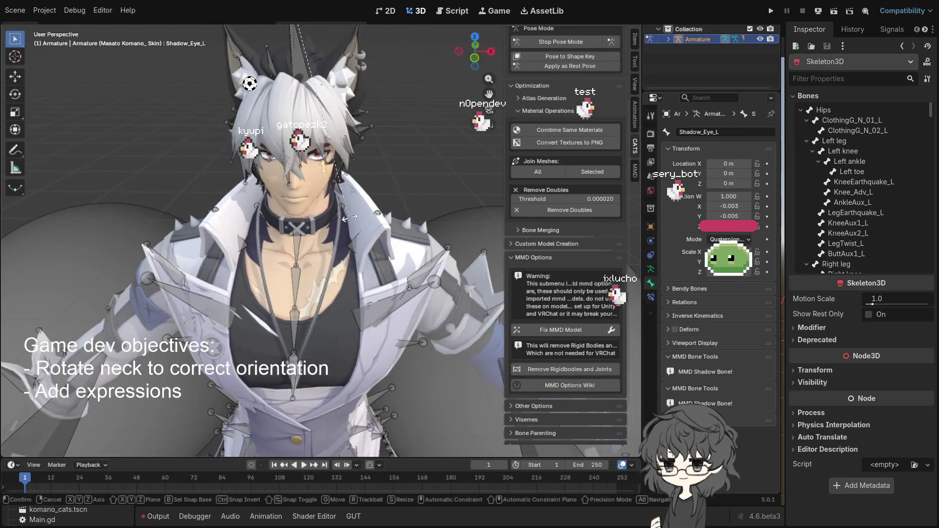
pyautogui.press('Escape')
# Test-rotate the Eye_L bone from the front, then show the model as wireframe.
pyautogui.press('KP_8')
pyautogui.press('KP_8')
pyautogui.press('KP_8')
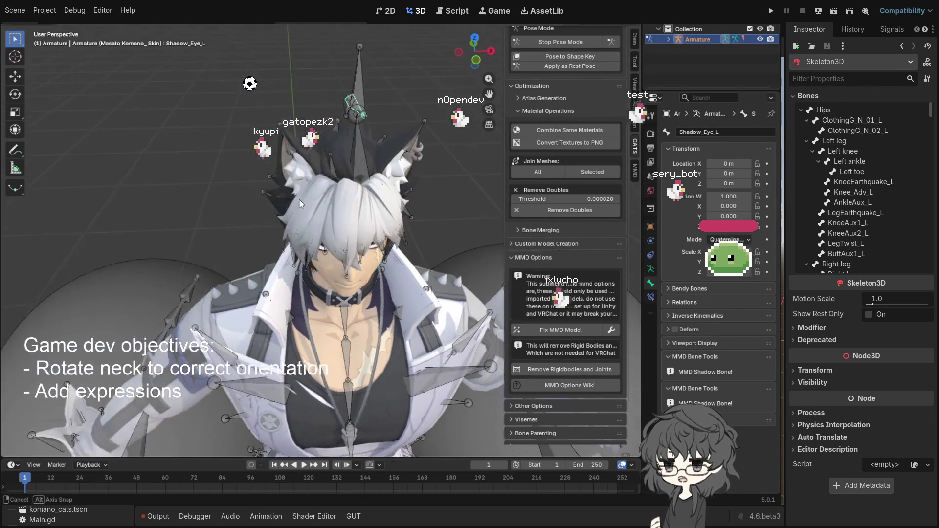
pyautogui.click(366, 174)
pyautogui.press('KP_1')
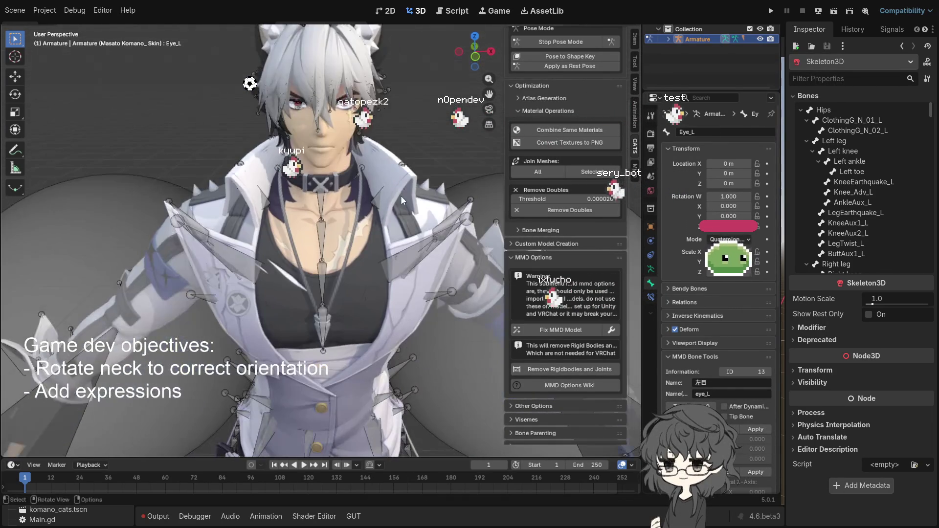
pyautogui.press('r')
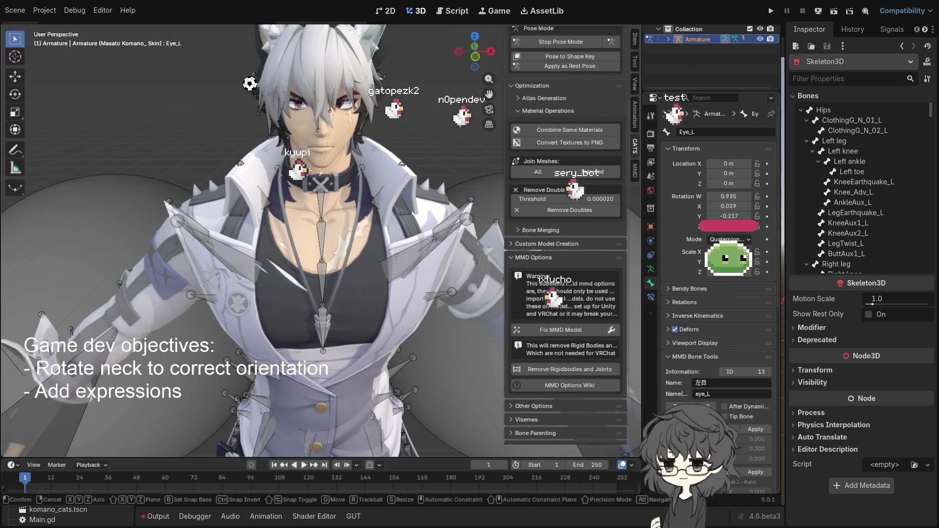
pyautogui.press('Escape')
pyautogui.scroll(2, 352, 128)
pyautogui.scroll(-4, 353, 129)
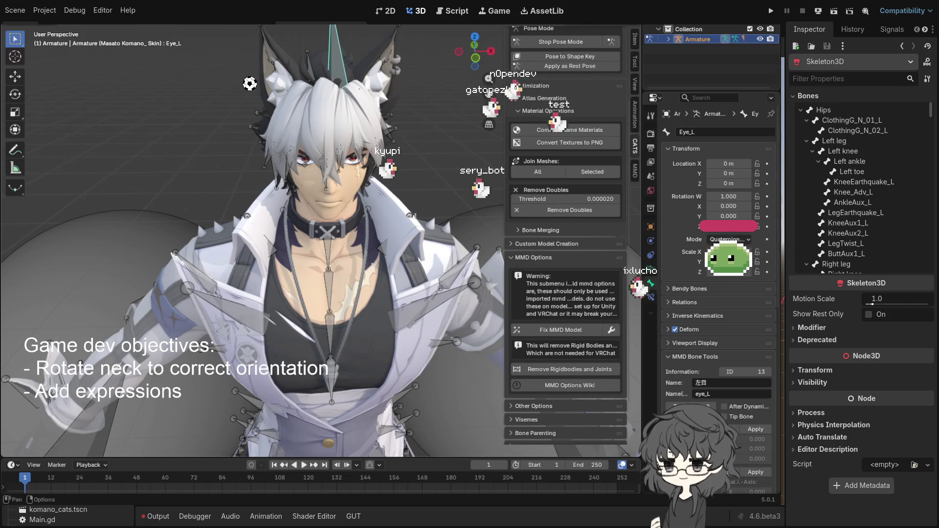
pyautogui.rightClick(489, 34)
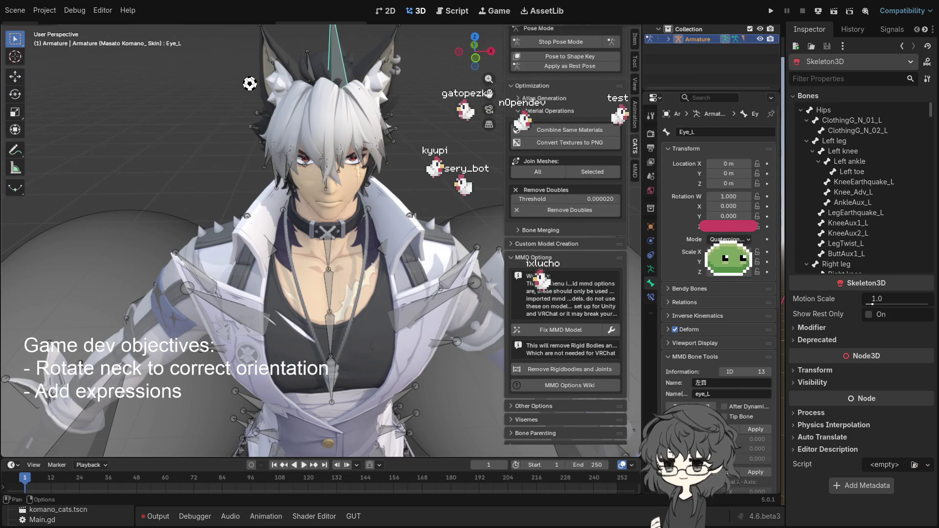
pyautogui.hotkey('shift', 'z')
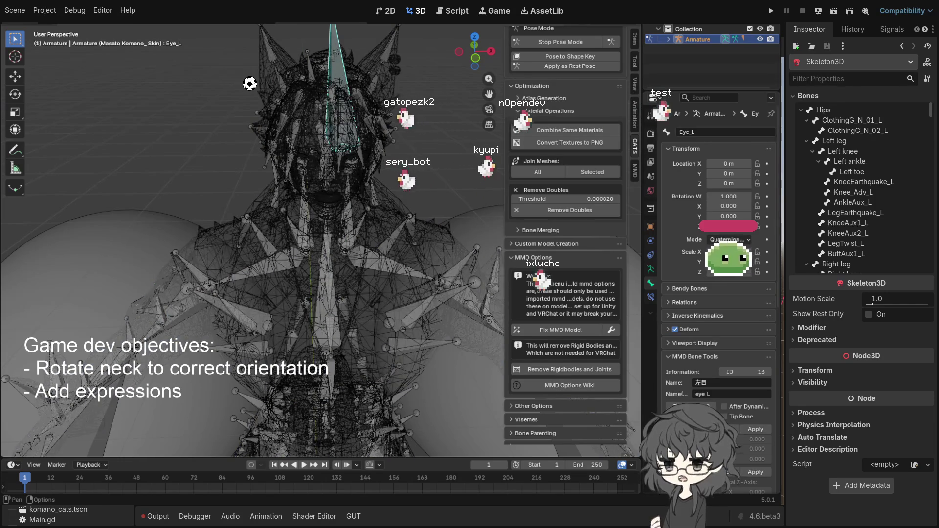
# From below the head, test-rotate the HairE_02_R bone, then select Eye_R.
pyautogui.scroll(2, 333, 95)
pyautogui.moveTo(376, 107)
pyautogui.mouseDown()
pyautogui.moveTo(377, 115)
pyautogui.moveTo(364, 108)
pyautogui.moveTo(234, 148)
pyautogui.moveTo(300, 155)
pyautogui.mouseUp()
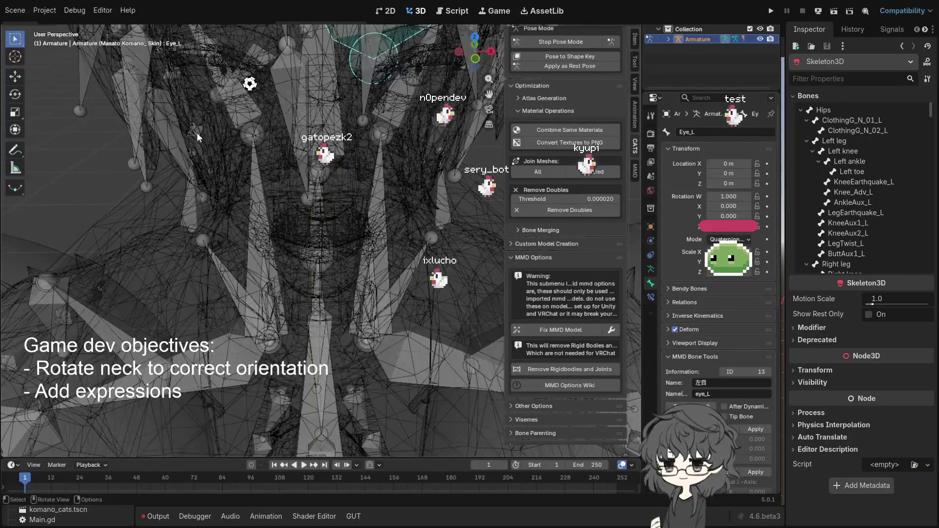
pyautogui.click(199, 132)
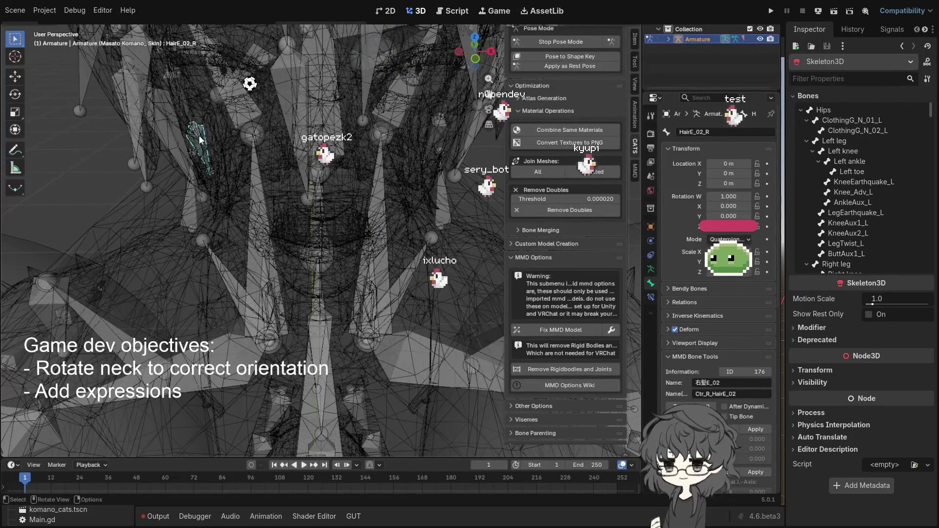
pyautogui.press('r')
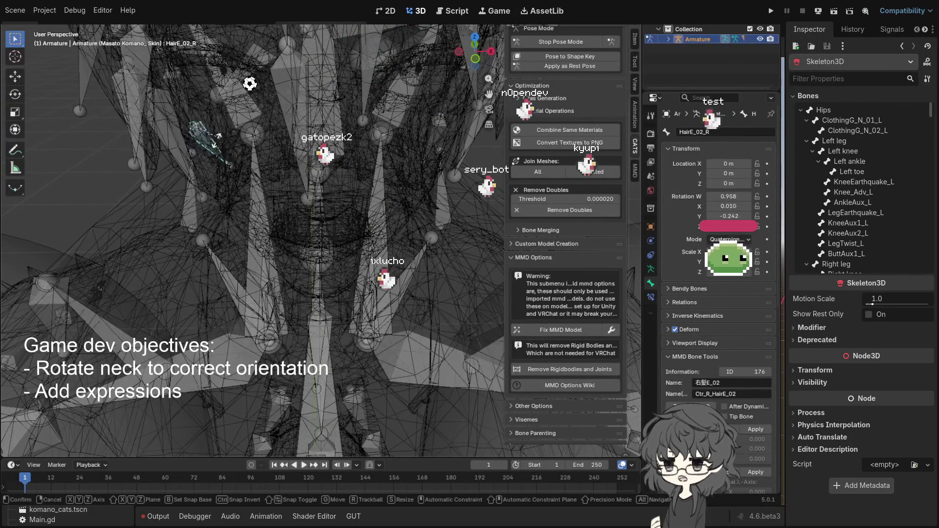
pyautogui.press('Escape')
pyautogui.click(237, 101)
pyautogui.moveTo(236, 102); pyautogui.dragTo(237, 101)
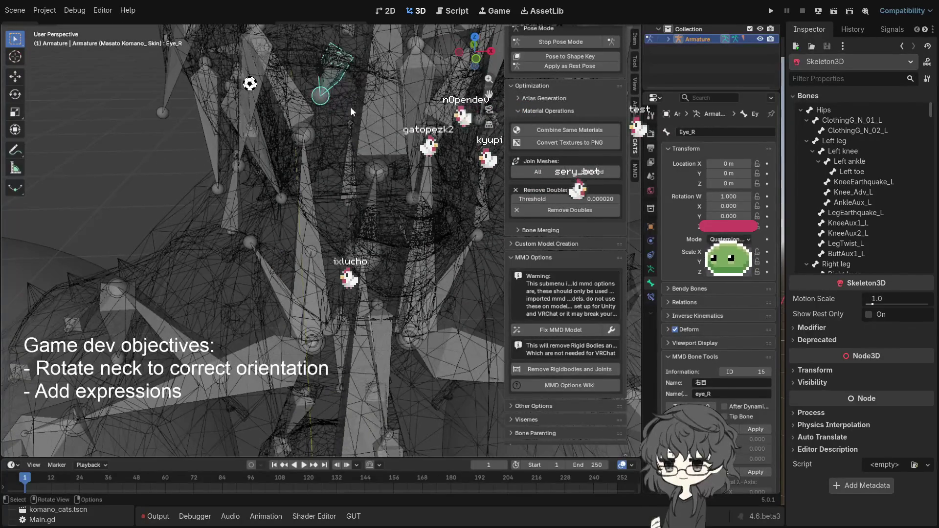
# Inspect the Shadow_Eye_L, Shadow_Eye_R and EyesTip bones, then enter edit mode.
pyautogui.moveTo(345, 74)
pyautogui.mouseDown()
pyautogui.moveTo(332, 97)
pyautogui.moveTo(330, 89)
pyautogui.mouseUp()
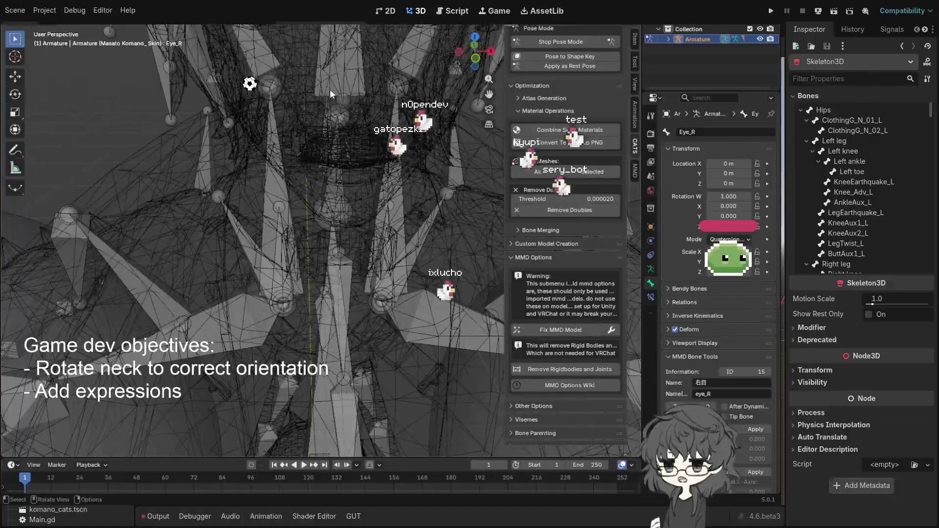
pyautogui.scroll(-3, 329, 93)
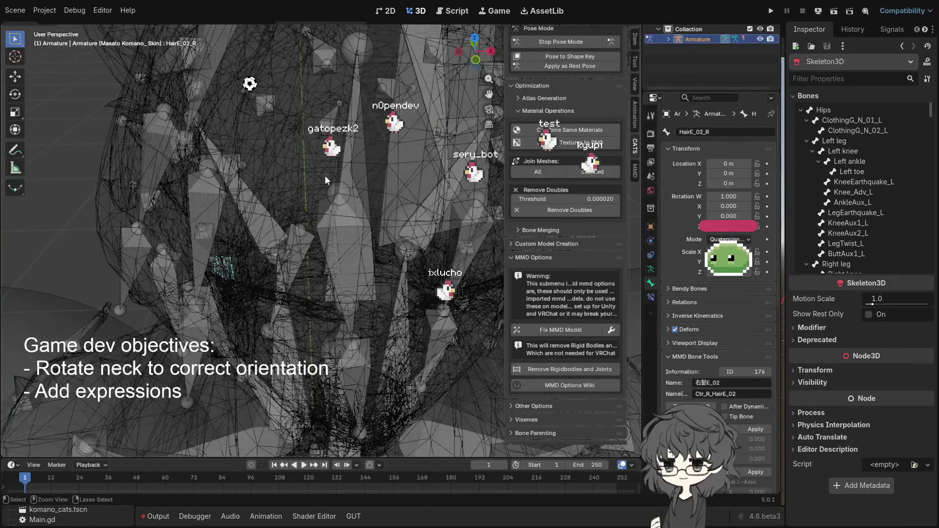
pyautogui.click(326, 177)
pyautogui.click(326, 178)
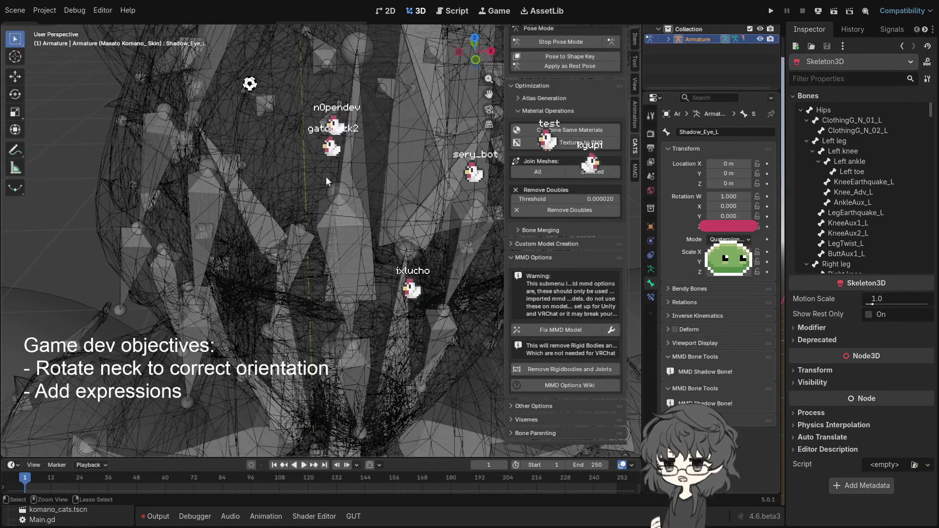
pyautogui.click(326, 177)
pyautogui.scroll(3, 326, 176)
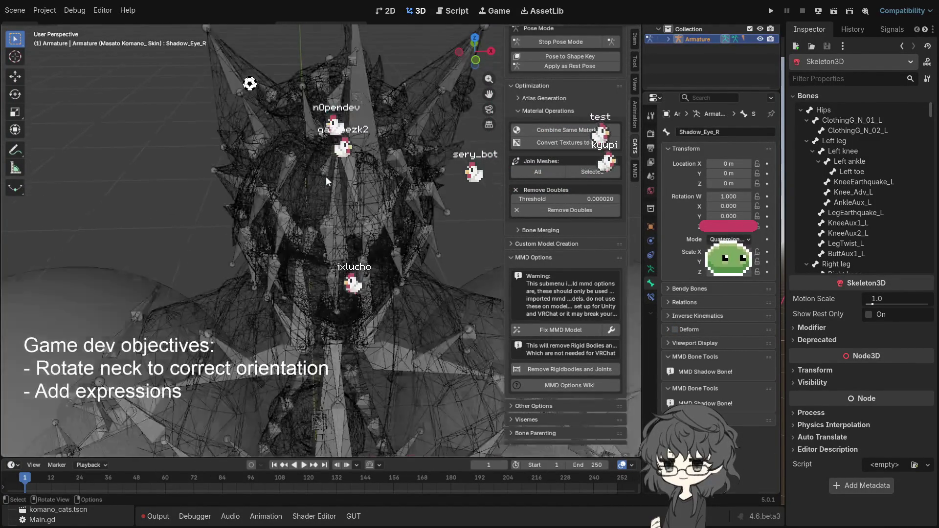
pyautogui.click(328, 181)
pyautogui.scroll(5, 329, 183)
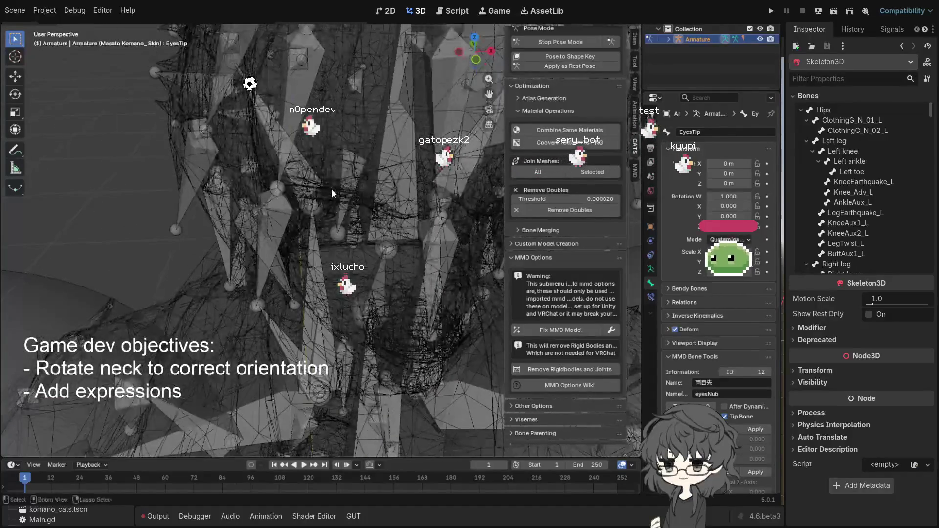
pyautogui.scroll(-4, 330, 186)
pyautogui.press('Tab')
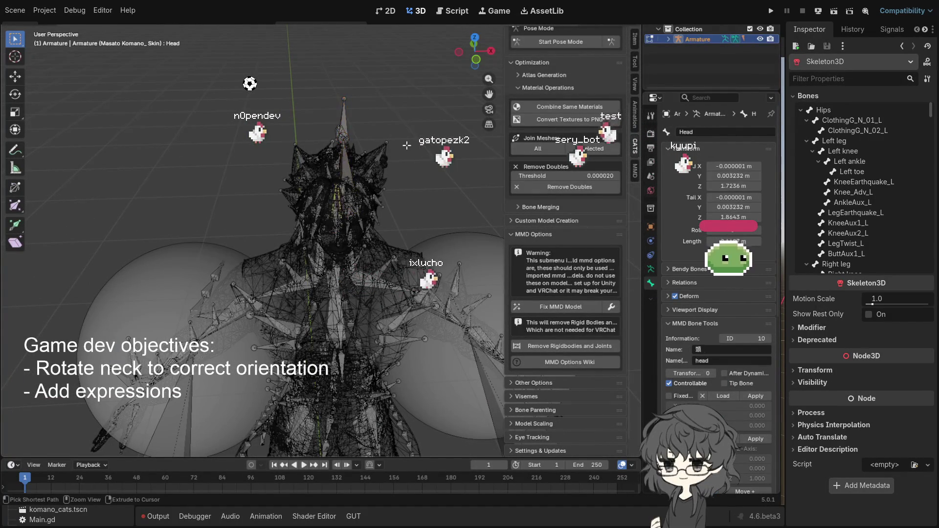
# Select Eye_R and the Shadow_ShoulderC_R bone to examine them inside the head.
pyautogui.press(']')
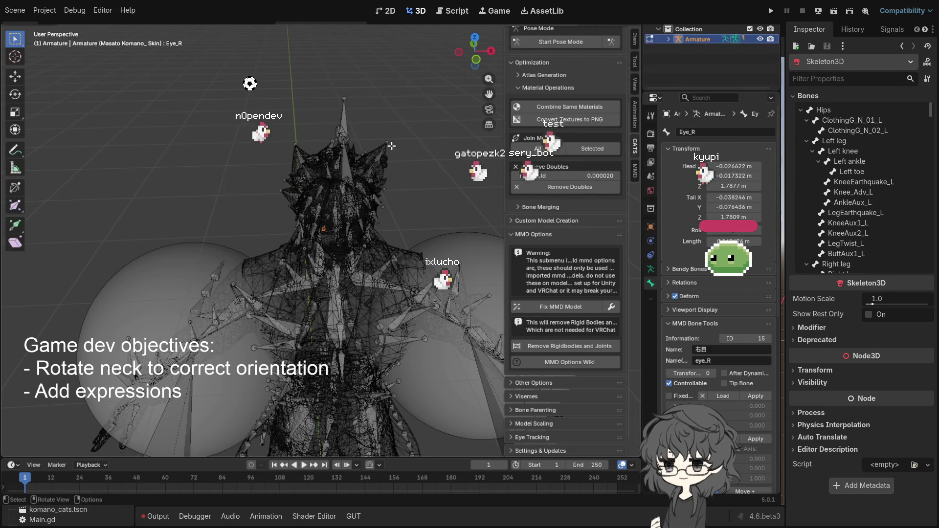
pyautogui.scroll(5, 396, 146)
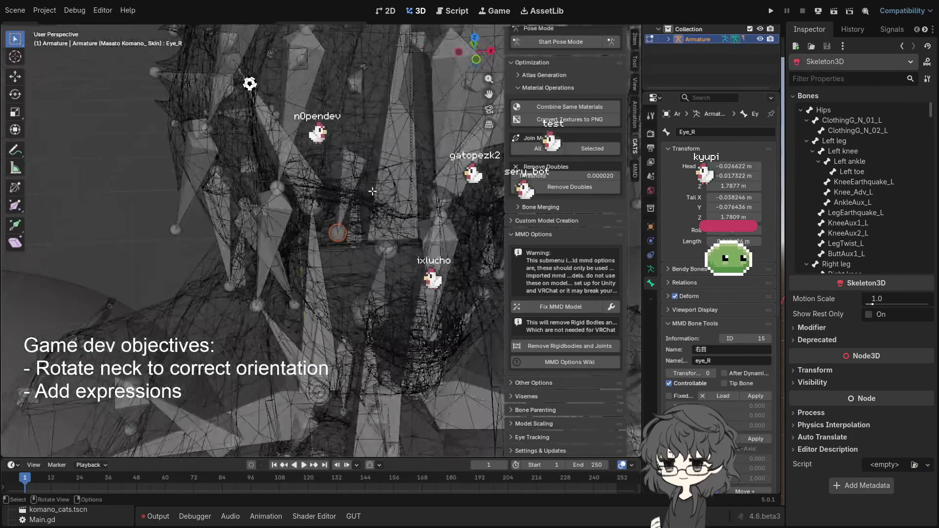
pyautogui.scroll(-3, 372, 192)
pyautogui.moveTo(322, 157); pyautogui.dragTo(282, 203)
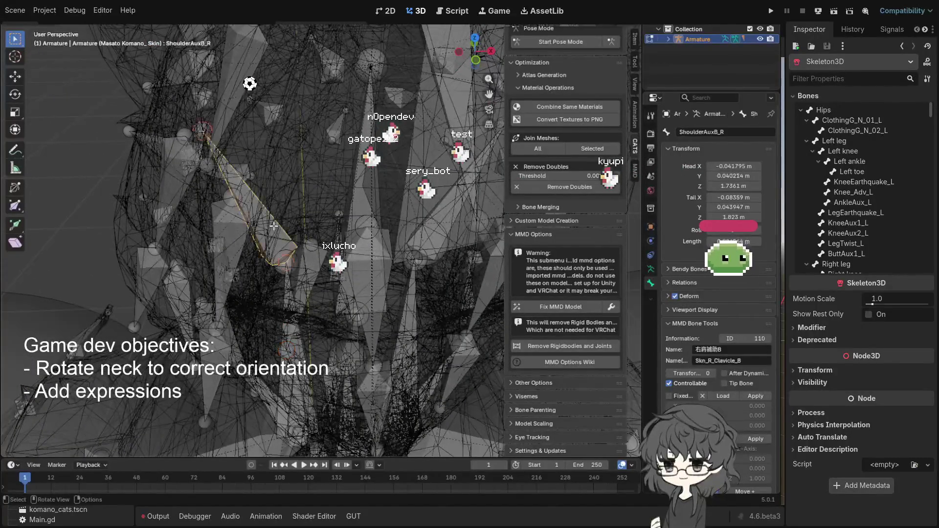
pyautogui.click(311, 240)
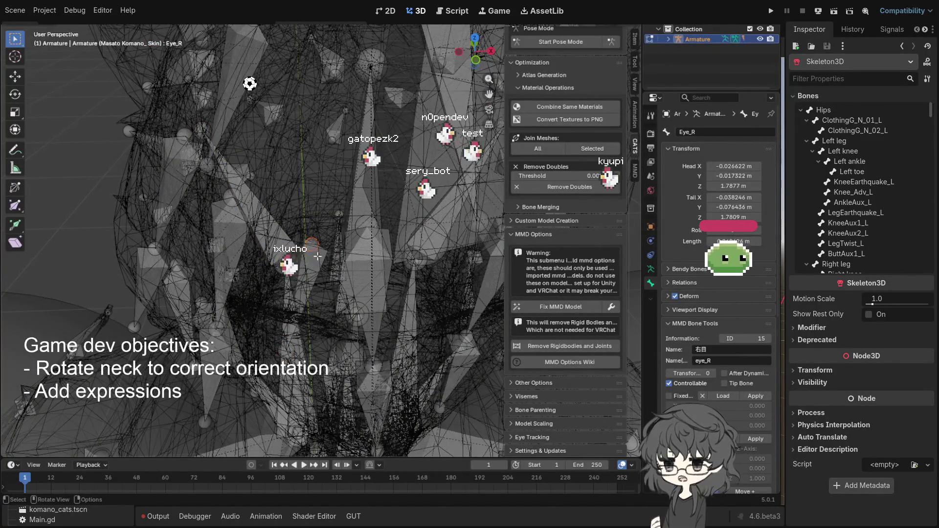
pyautogui.click(308, 333)
pyautogui.click(325, 303)
pyautogui.click(340, 275)
pyautogui.moveTo(341, 274); pyautogui.dragTo(338, 268)
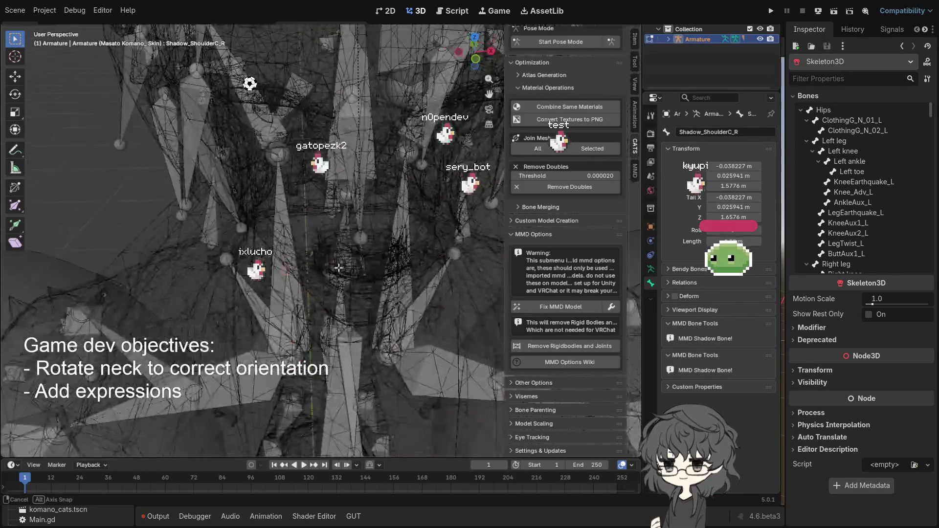
pyautogui.moveTo(332, 225); pyautogui.dragTo(331, 224)
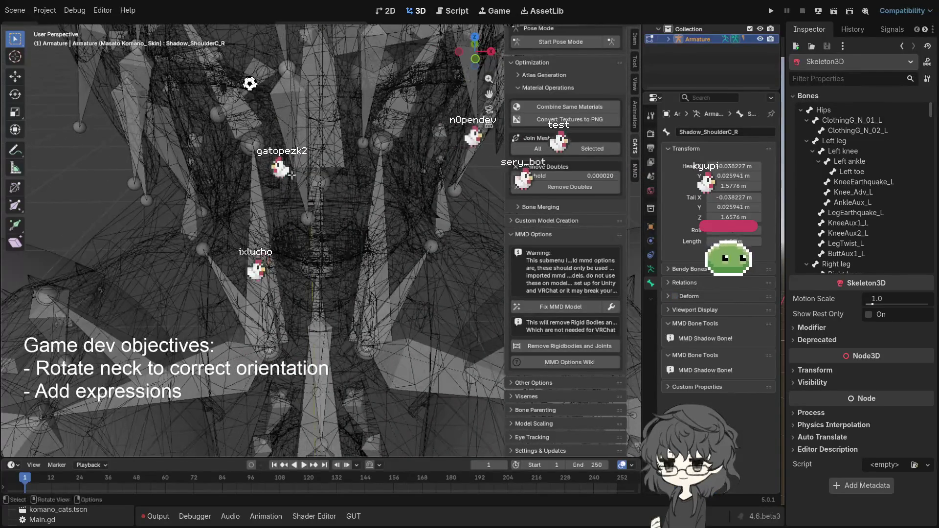
# Reselect Eye_R, frame the whole model, select all bones and return to object mode.
pyautogui.click(221, 114)
pyautogui.moveTo(221, 114); pyautogui.dragTo(139, 214)
pyautogui.press('Home')
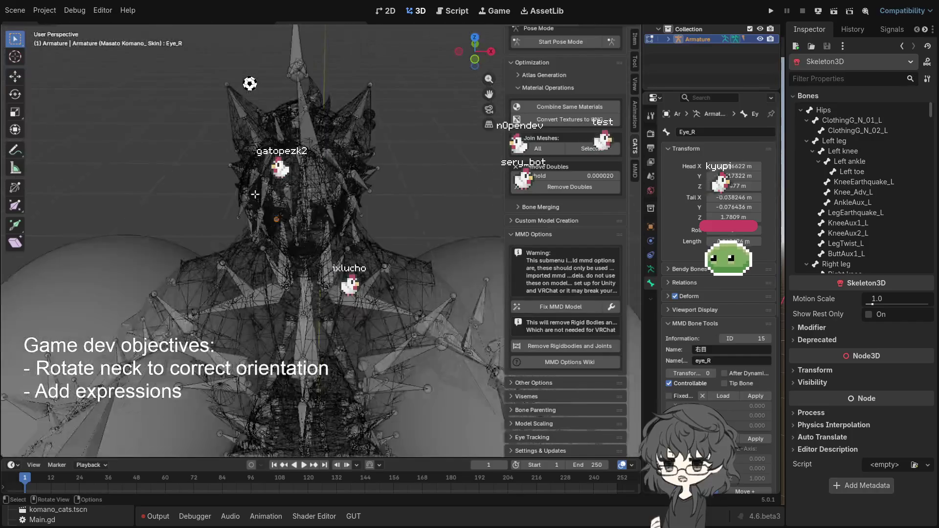
pyautogui.press('a')
pyautogui.press('x')
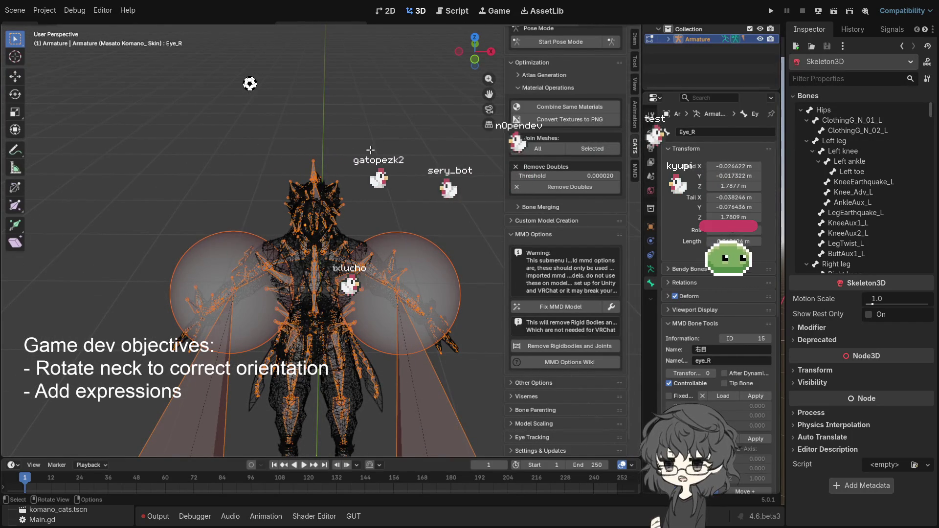
pyautogui.press('Tab')
# Delete the fixed armature from the scene.
pyautogui.click(349, 106)
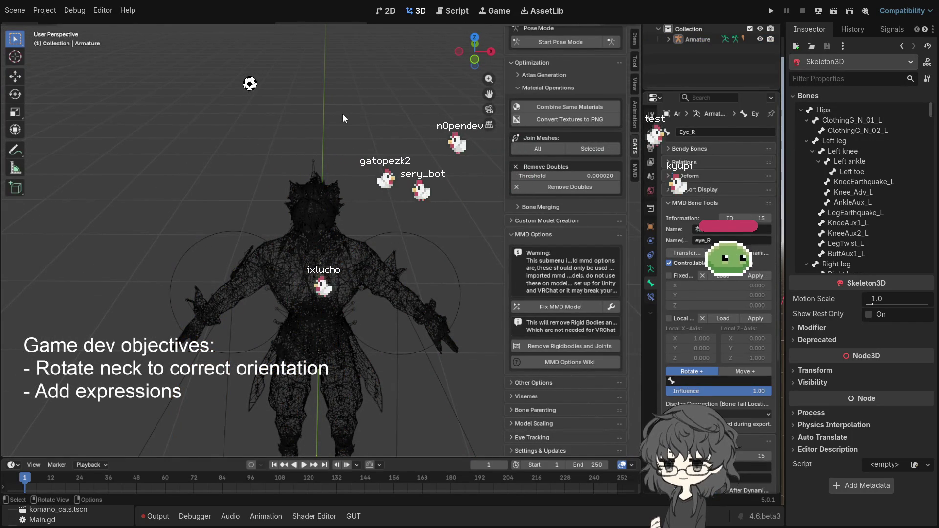
pyautogui.press('a')
pyautogui.press('Delete')
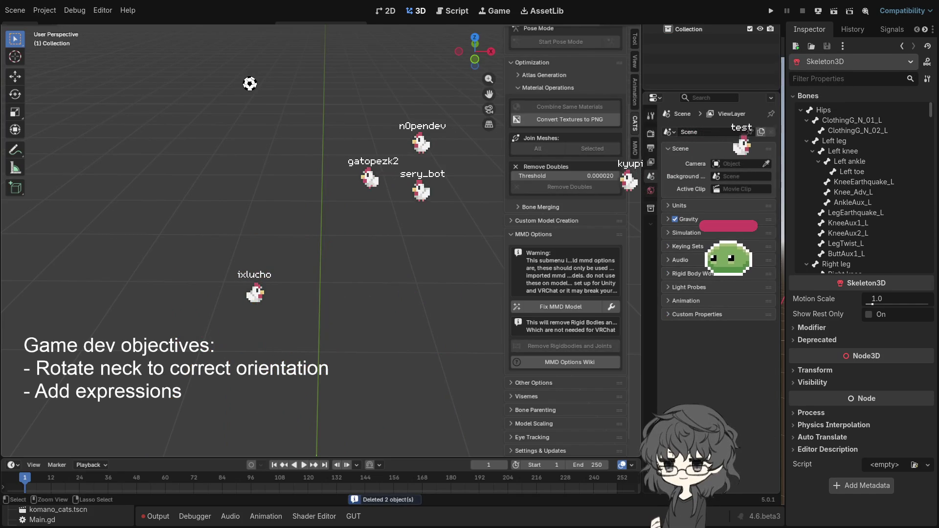
pyautogui.scroll(-3, 313, 211)
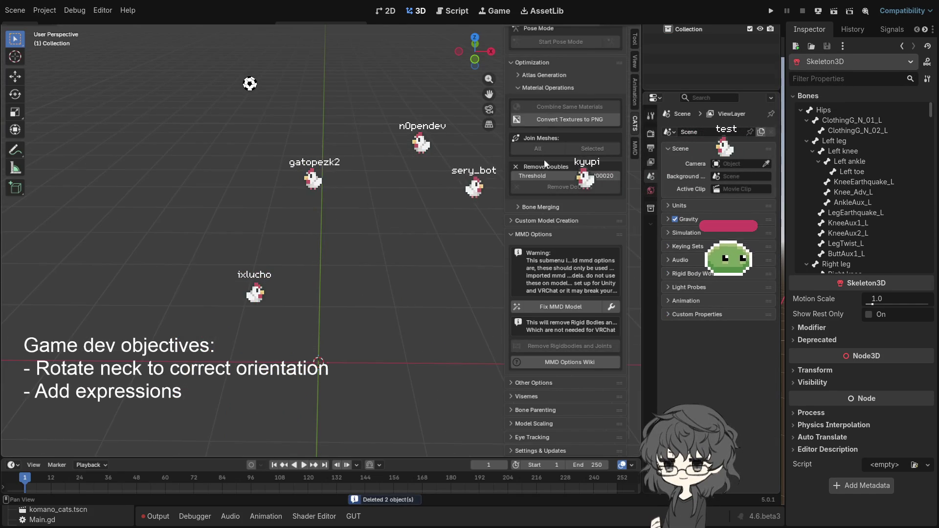
pyautogui.scroll(5, 550, 156)
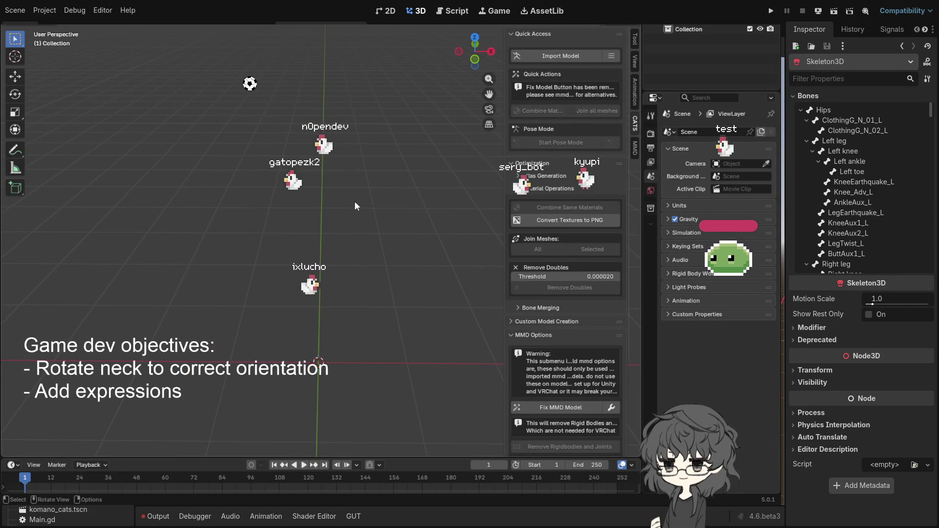
# Select the re-imported character's armature and switch it into pose mode.
pyautogui.scroll(4, 374, 242)
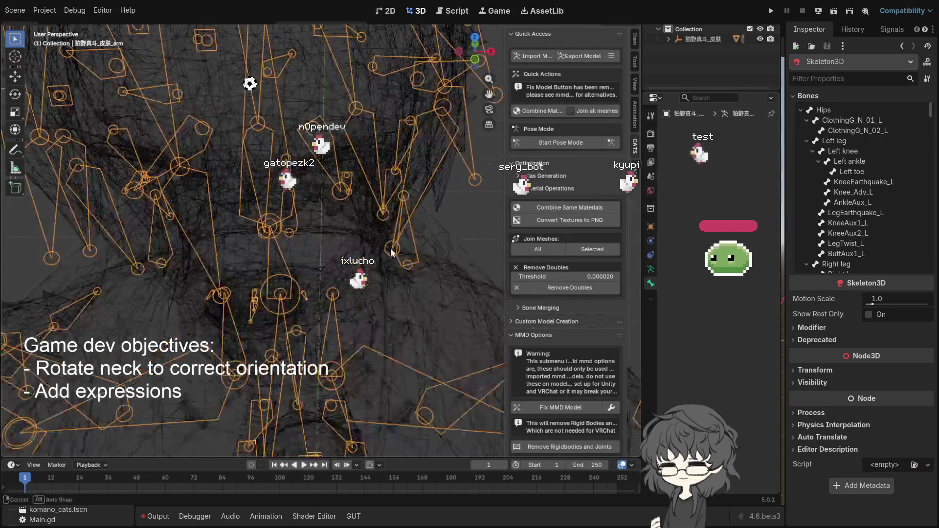
pyautogui.moveTo(277, 196); pyautogui.dragTo(294, 215)
pyautogui.click(304, 233)
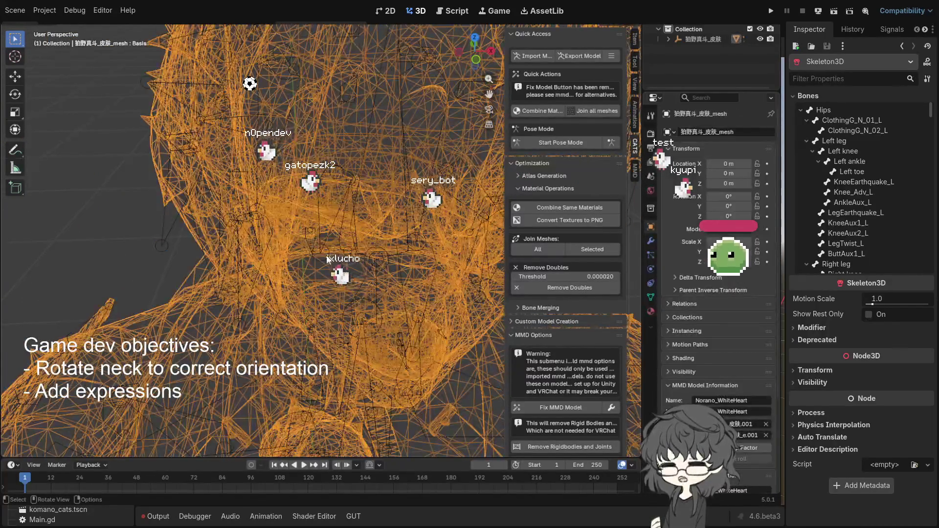
pyautogui.click(326, 259)
pyautogui.click(323, 255)
pyautogui.click(322, 254)
pyautogui.hotkey('ctrl', 'Tab')
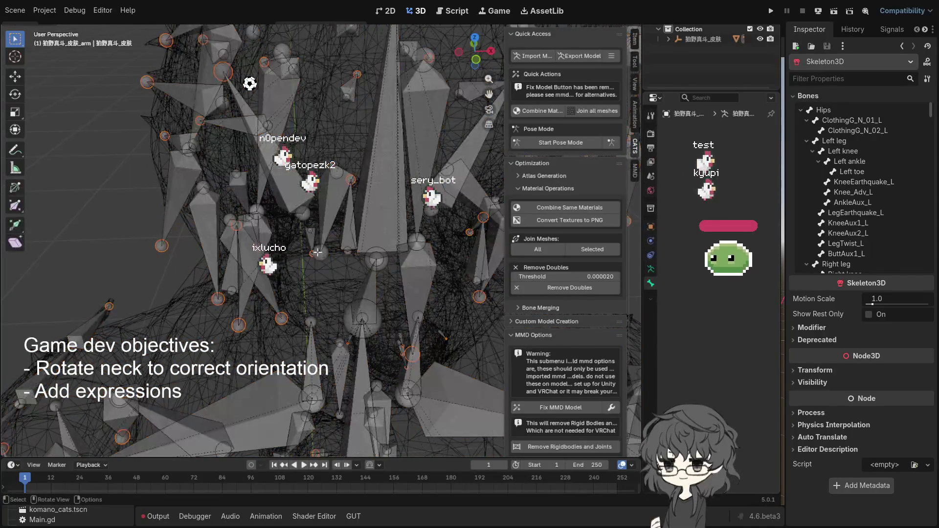
# Select the right eye-light bone 目光.R and orbit around to view the rig from the front.
pyautogui.click(312, 241)
pyautogui.moveTo(406, 209)
pyautogui.mouseDown()
pyautogui.moveTo(310, 261)
pyautogui.moveTo(124, 248)
pyautogui.mouseUp()
pyautogui.moveTo(179, 260); pyautogui.dragTo(189, 261)
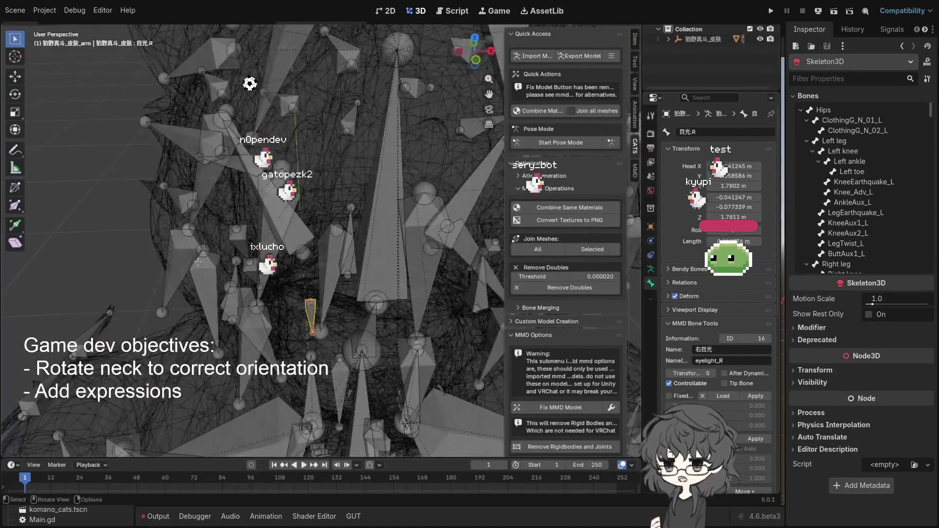
pyautogui.moveTo(305, 267)
pyautogui.mouseDown()
pyautogui.moveTo(343, 289)
pyautogui.moveTo(383, 268)
pyautogui.mouseUp()
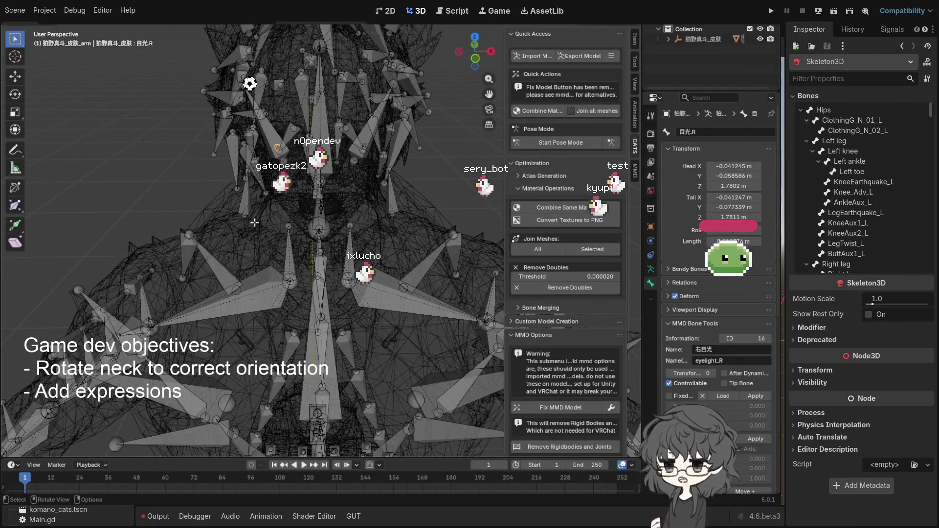
pyautogui.moveTo(285, 149); pyautogui.dragTo(371, 138)
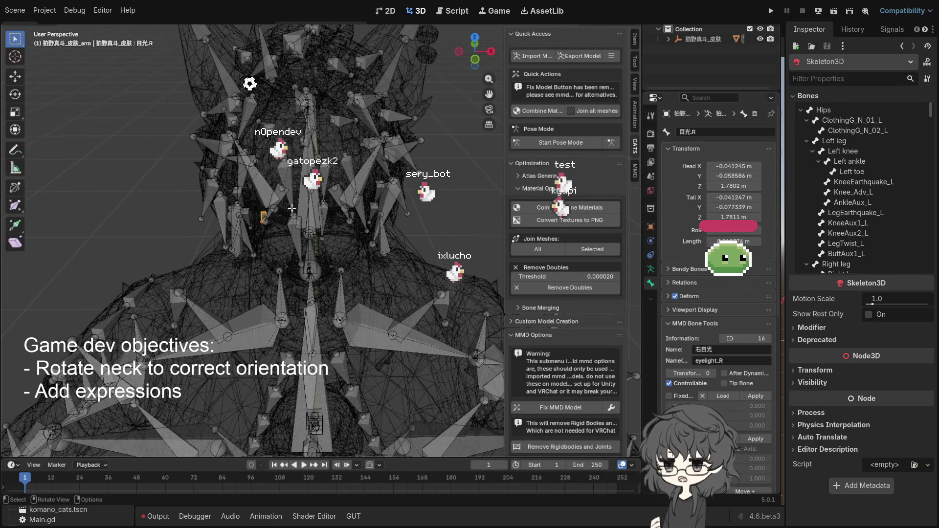
pyautogui.moveTo(294, 247); pyautogui.dragTo(283, 267)
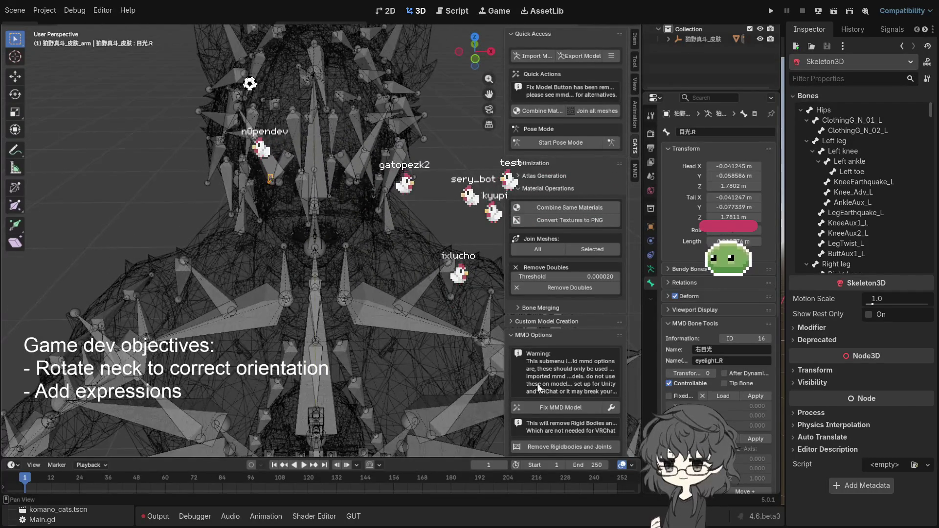
pyautogui.scroll(-2, 541, 387)
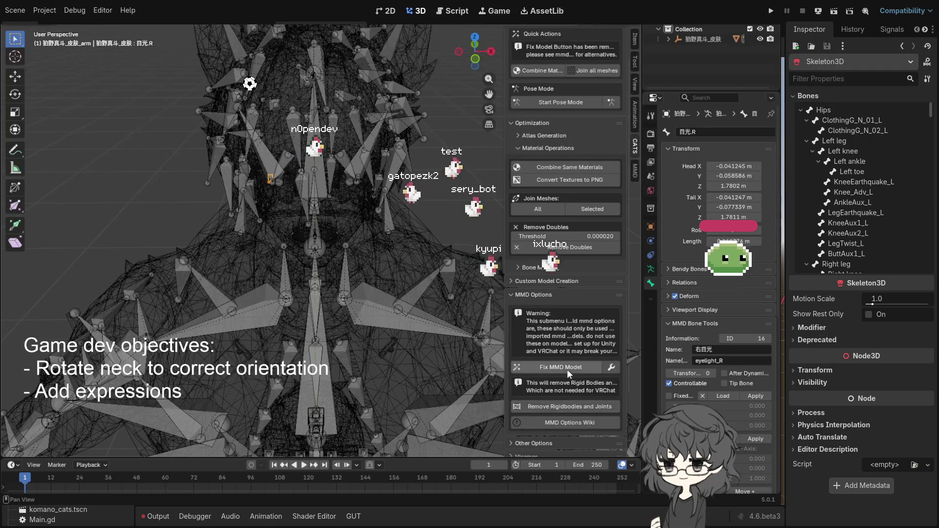
# Open Fix Model Settings from the wrench beside Fix MMD Model in the CATS panel.
pyautogui.scroll(-4, 570, 362)
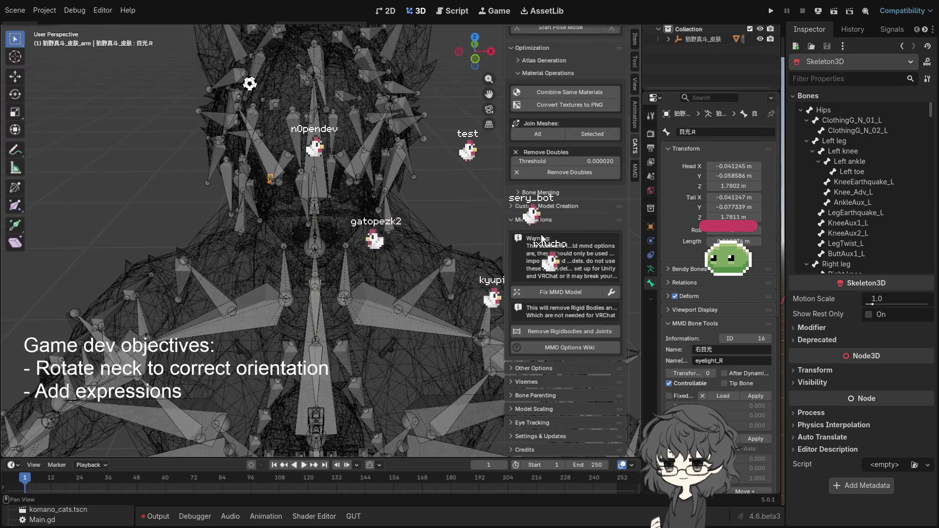
pyautogui.click(612, 292)
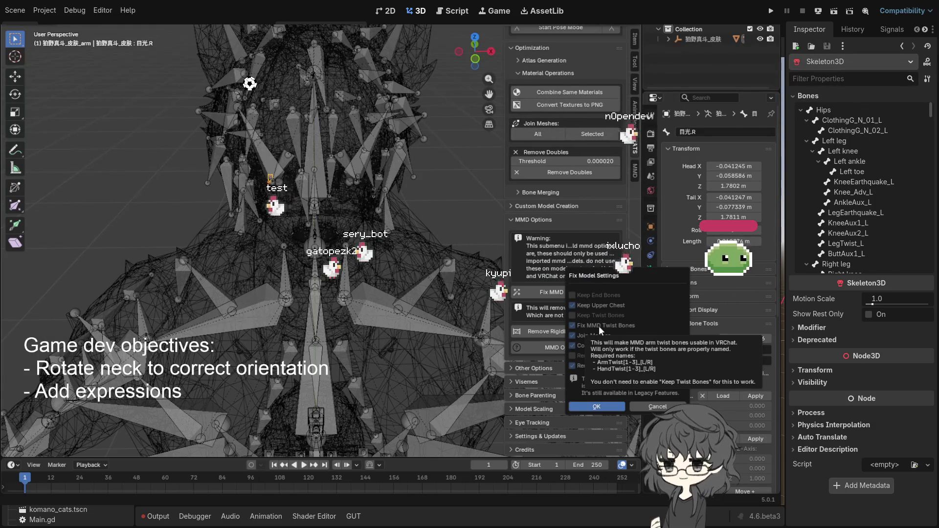
# Enable Keep End Bones, keeping Fix MMD Twist Bones on and Keep Twist Bones off, then confirm.
pyautogui.click(599, 326)
pyautogui.click(602, 326)
pyautogui.click(589, 315)
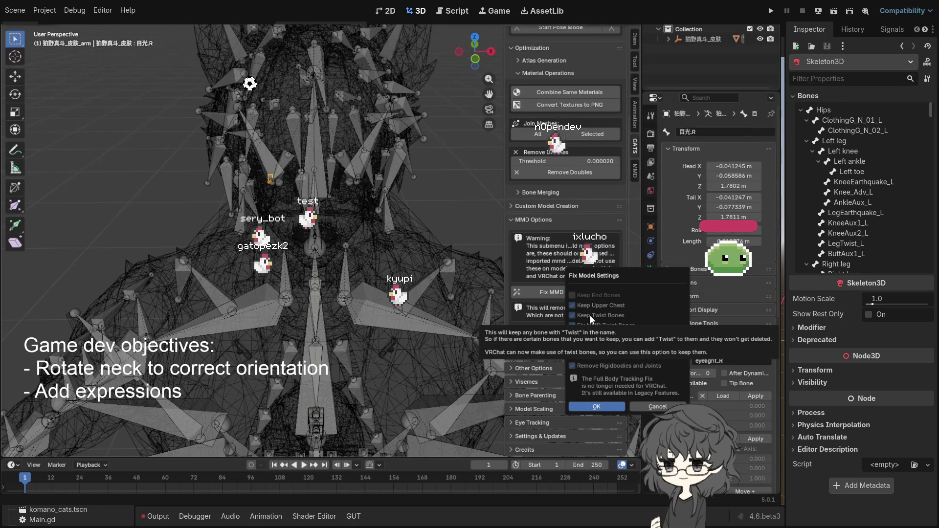
pyautogui.click(588, 315)
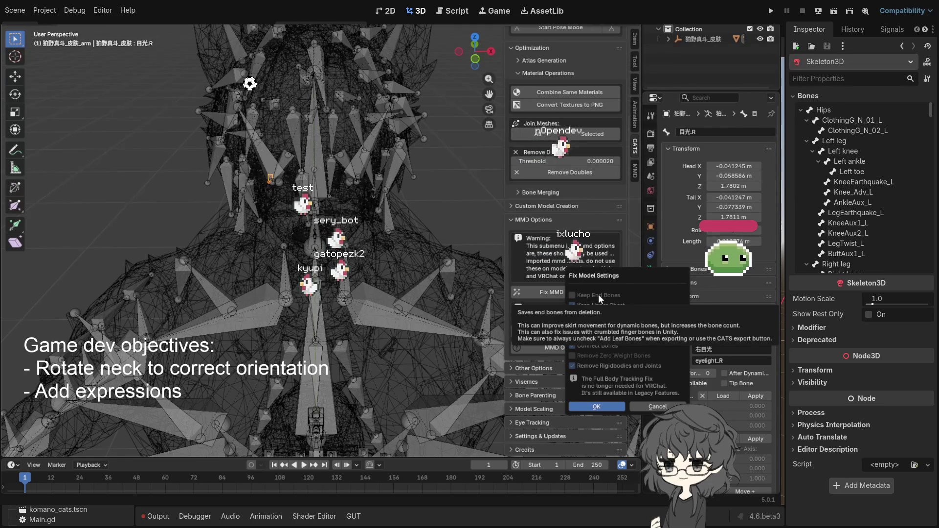
pyautogui.click(598, 295)
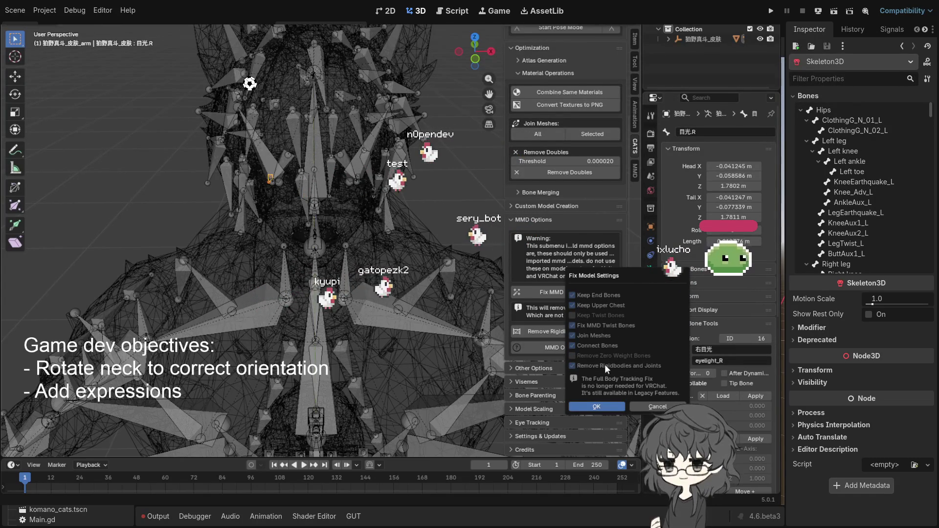
pyautogui.click(596, 407)
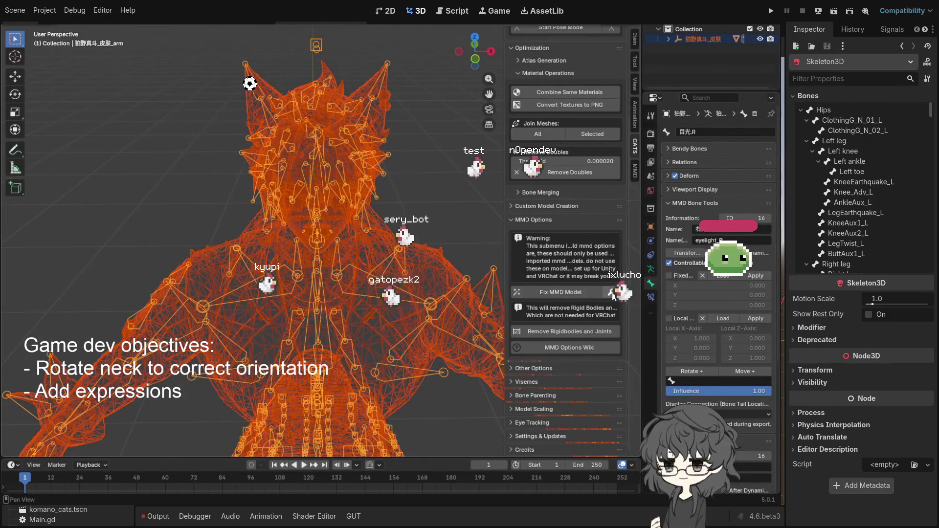
pyautogui.click(540, 290)
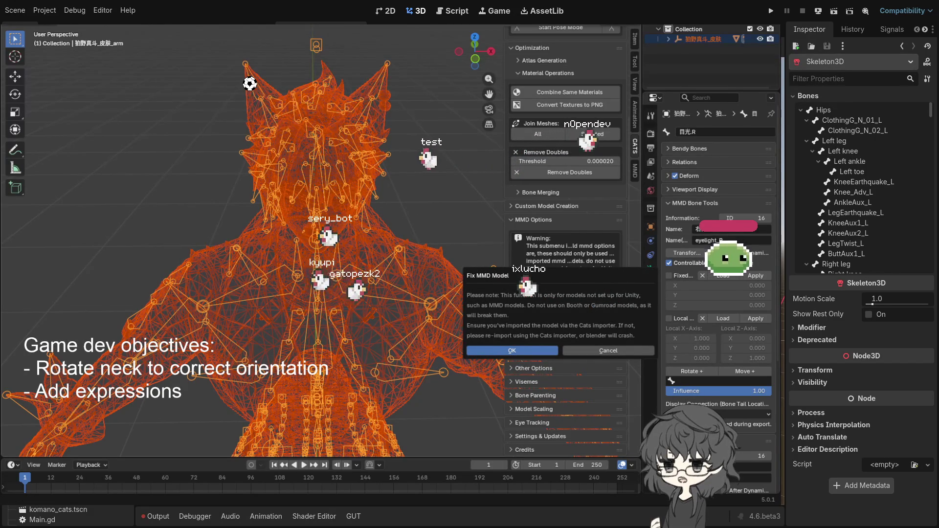
# Confirm the MMD fix, then select the armature's Eye_R bone and reveal hidden bones.
pyautogui.press('Return')
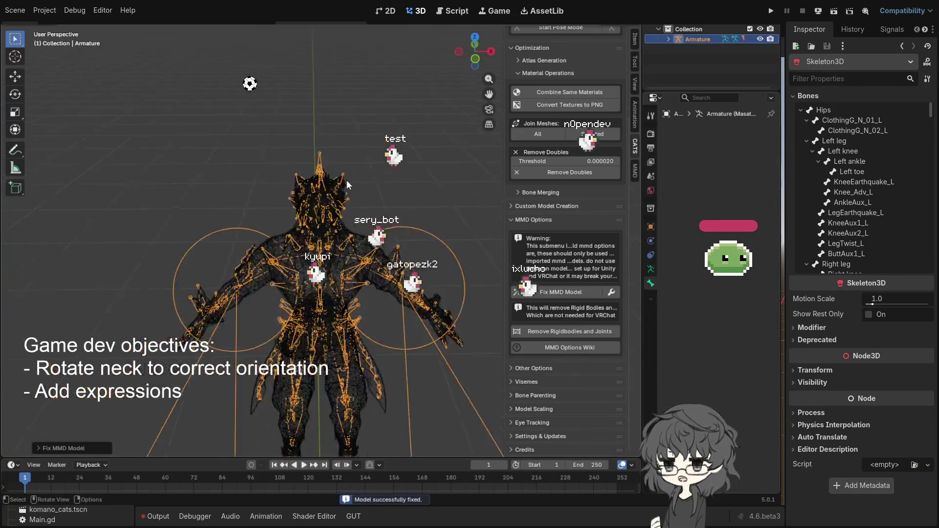
pyautogui.scroll(3, 376, 226)
pyautogui.scroll(2, 351, 163)
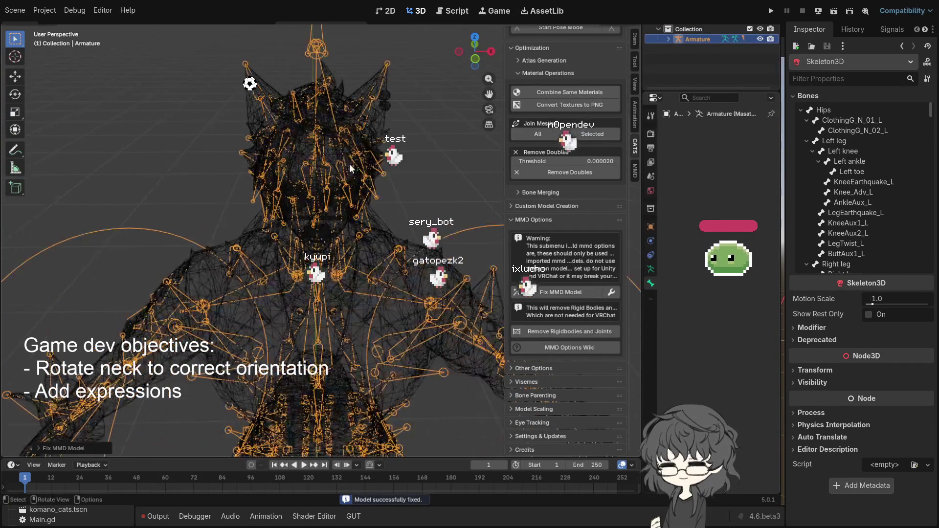
pyautogui.scroll(5, 289, 177)
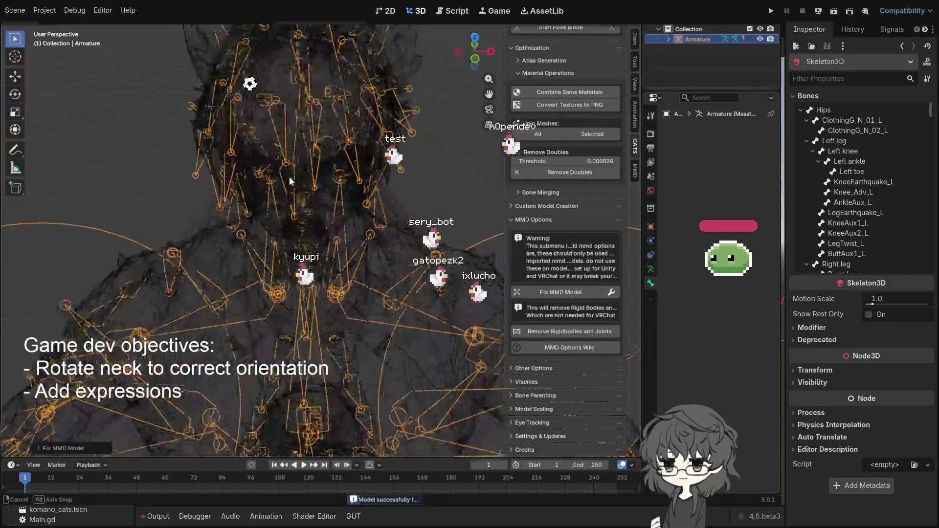
pyautogui.scroll(-4, 230, 177)
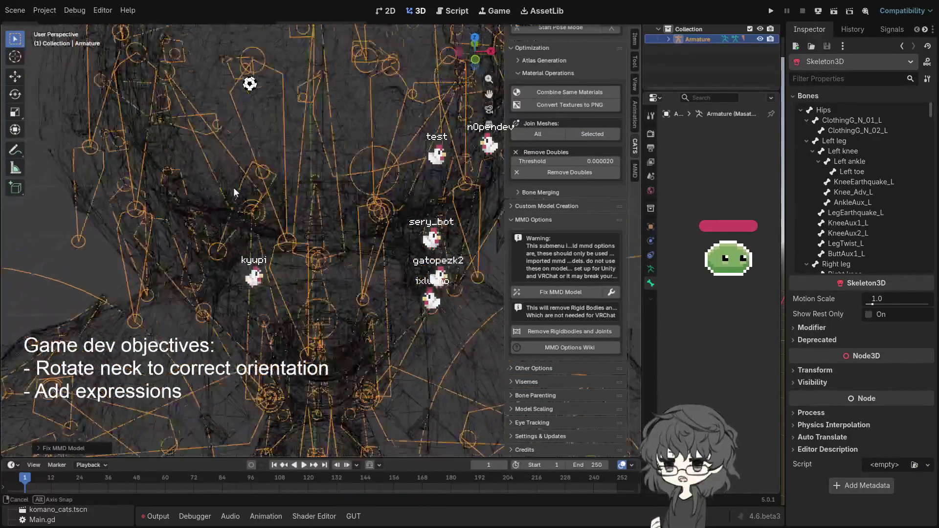
pyautogui.click(224, 153)
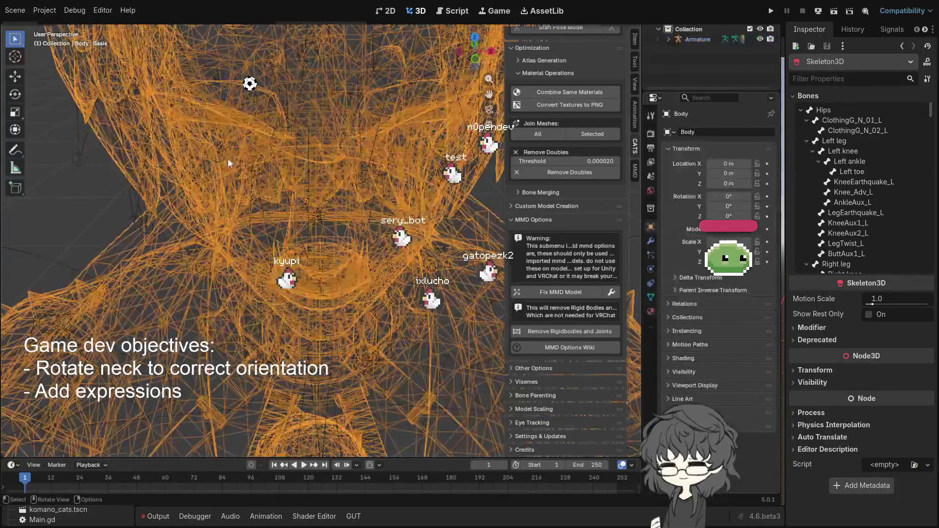
pyautogui.click(230, 161)
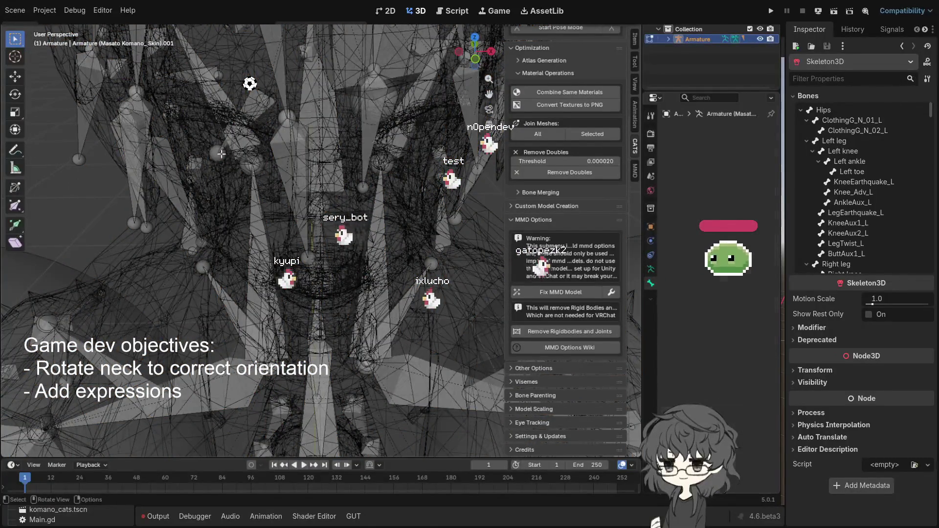
pyautogui.click(220, 153)
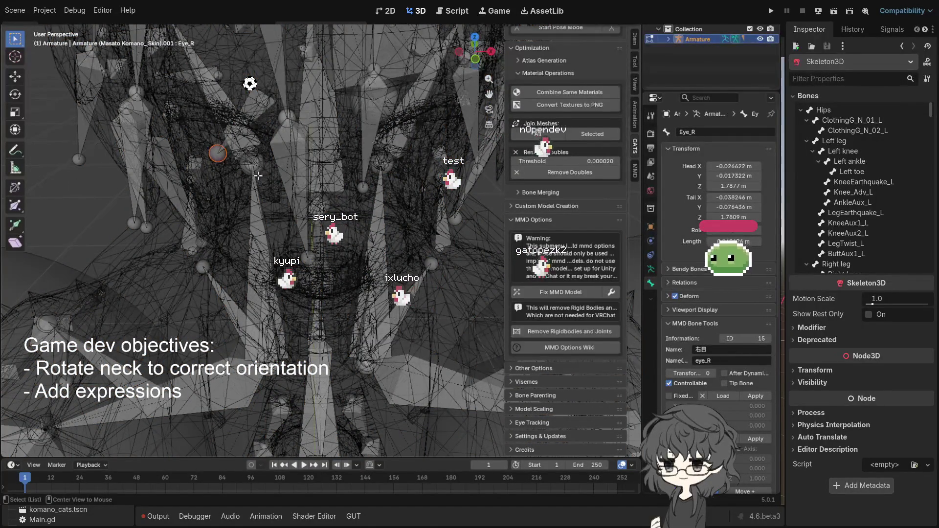
pyautogui.hotkey('alt', 'h')
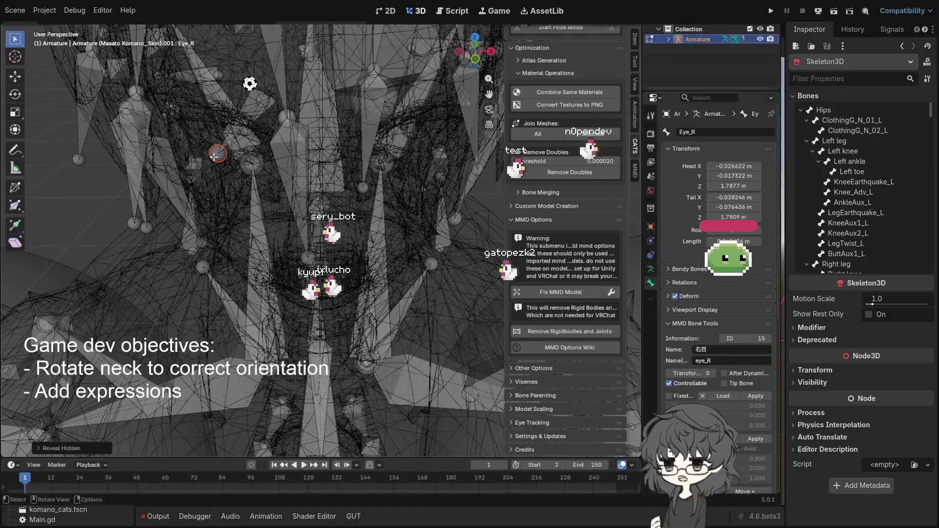
# Return to object mode and delete the fixed armature and mesh.
pyautogui.press(']')
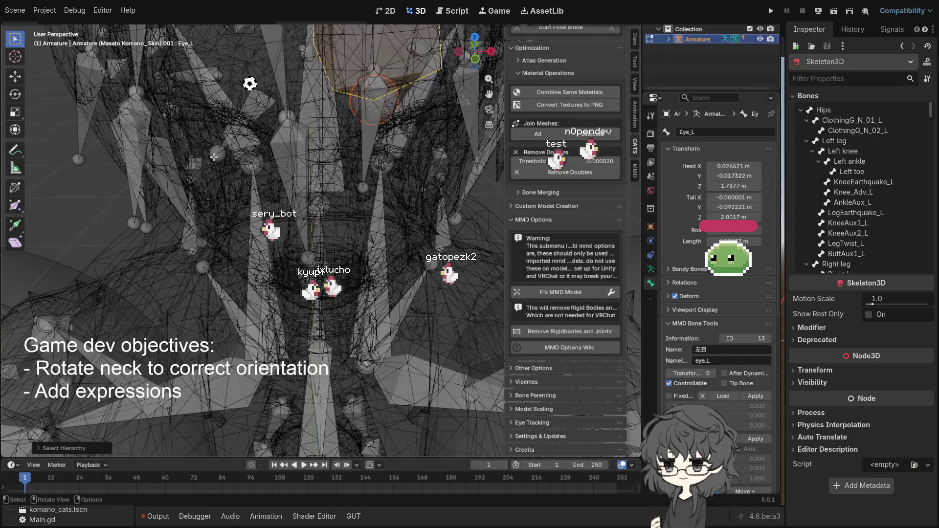
pyautogui.scroll(3, 214, 157)
pyautogui.hotkey('ctrl', 'z')
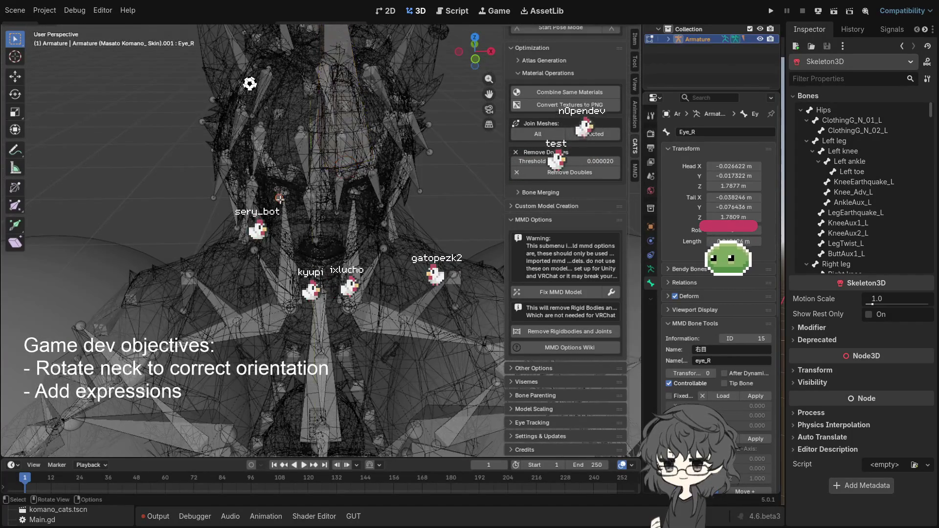
pyautogui.scroll(2, 311, 230)
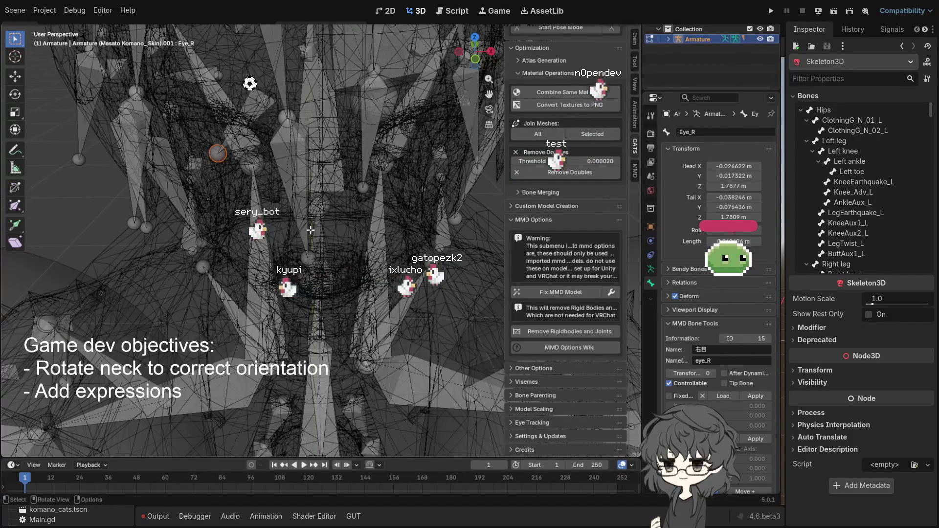
pyautogui.scroll(-5, 312, 228)
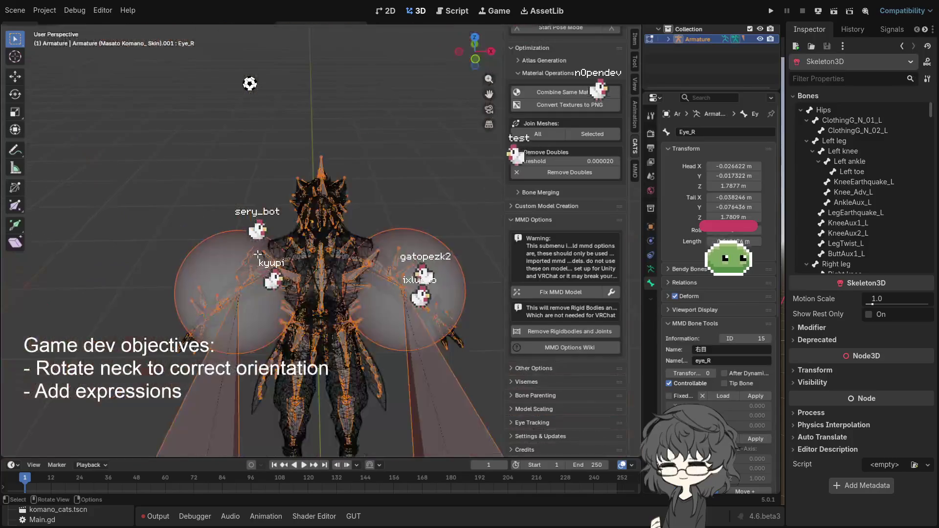
pyautogui.hotkey('ctrl', 'Tab')
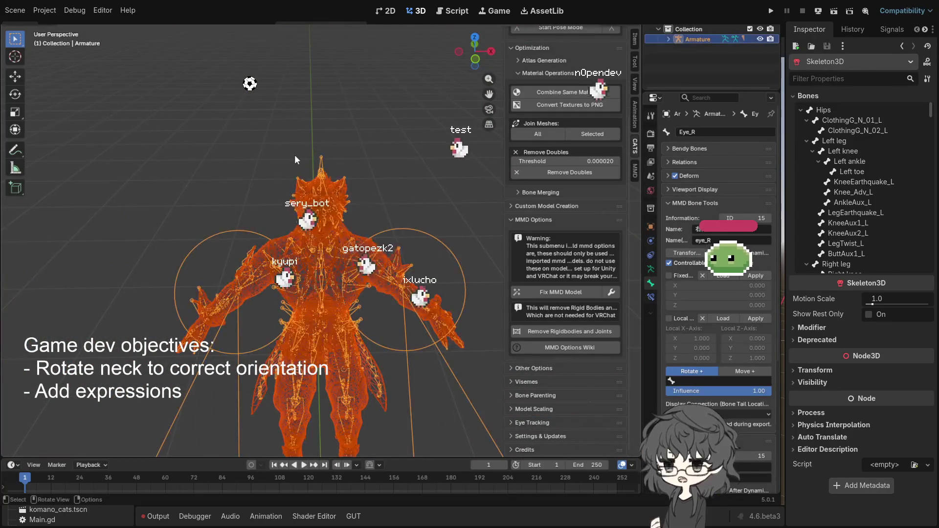
pyautogui.press('Delete')
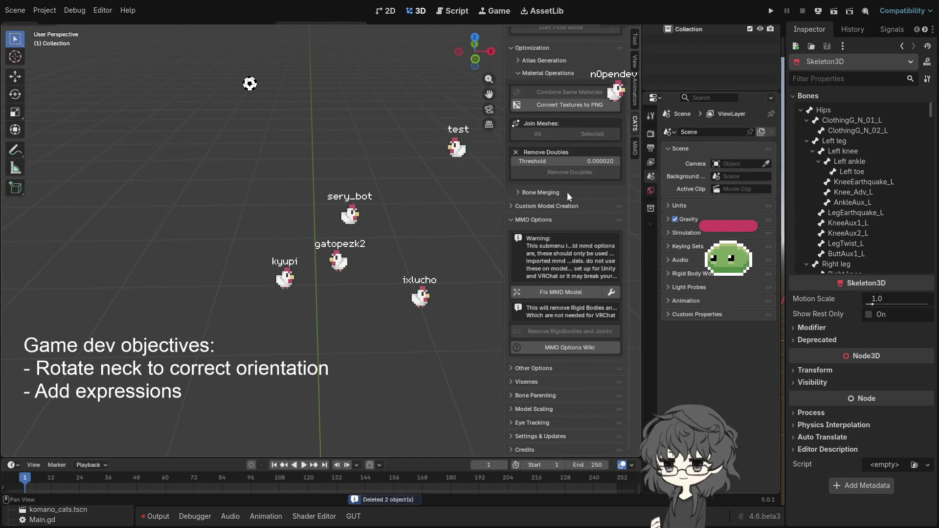
# Undo the deletion to restore the character and select all objects.
pyautogui.scroll(5, 562, 176)
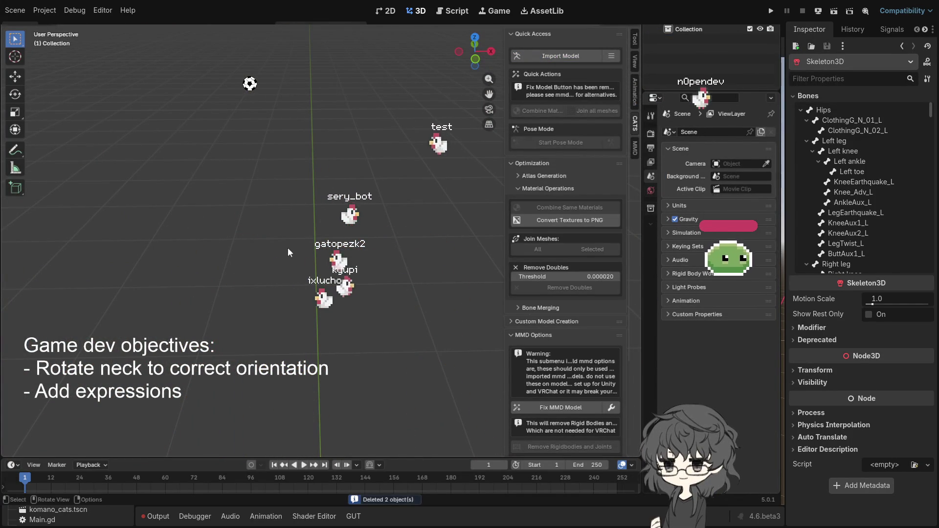
pyautogui.hotkey('ctrl', 'z')
pyautogui.press('a')
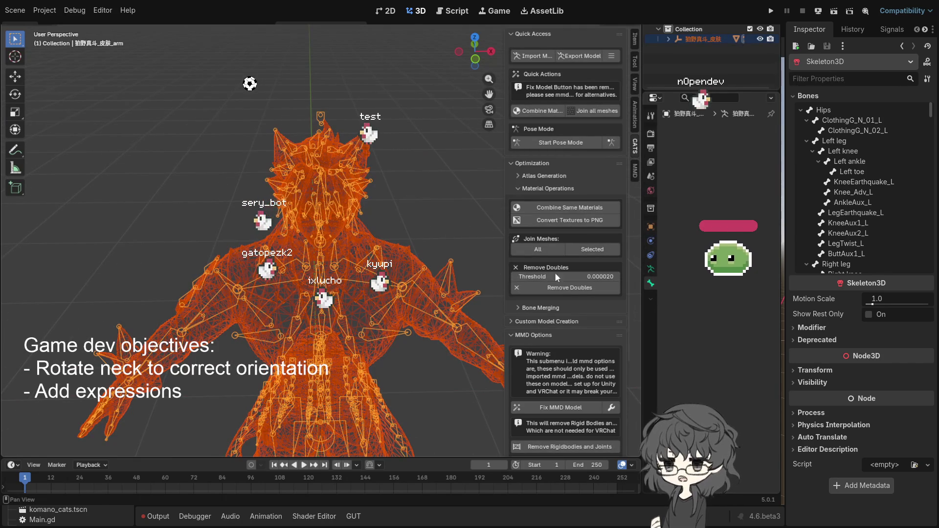
pyautogui.scroll(-3, 553, 341)
# Run Fix MMD Model with Keep Twist Bones on and Connect Bones off.
pyautogui.click(611, 346)
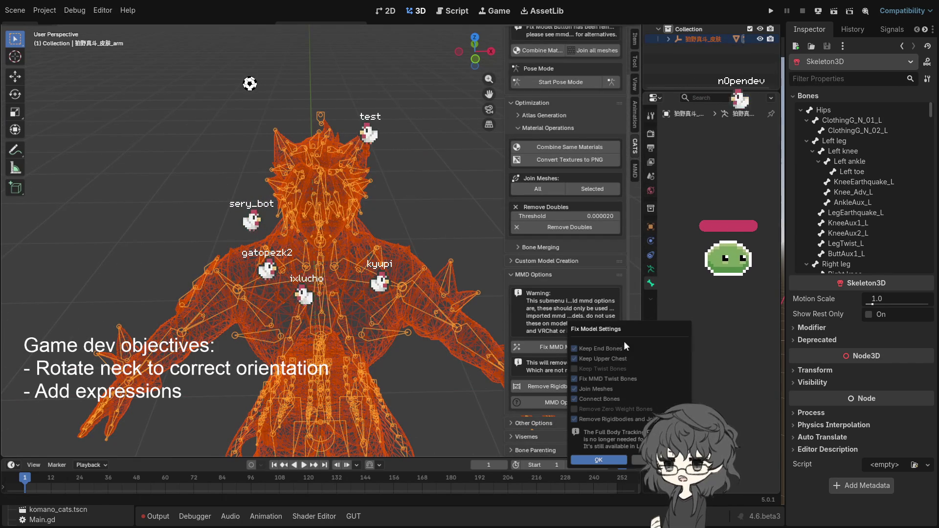
pyautogui.click(595, 369)
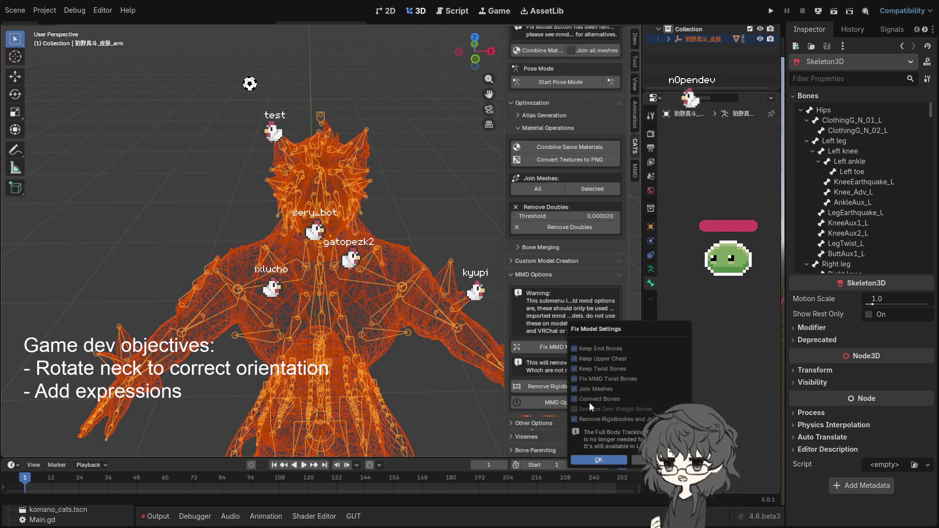
pyautogui.click(574, 398)
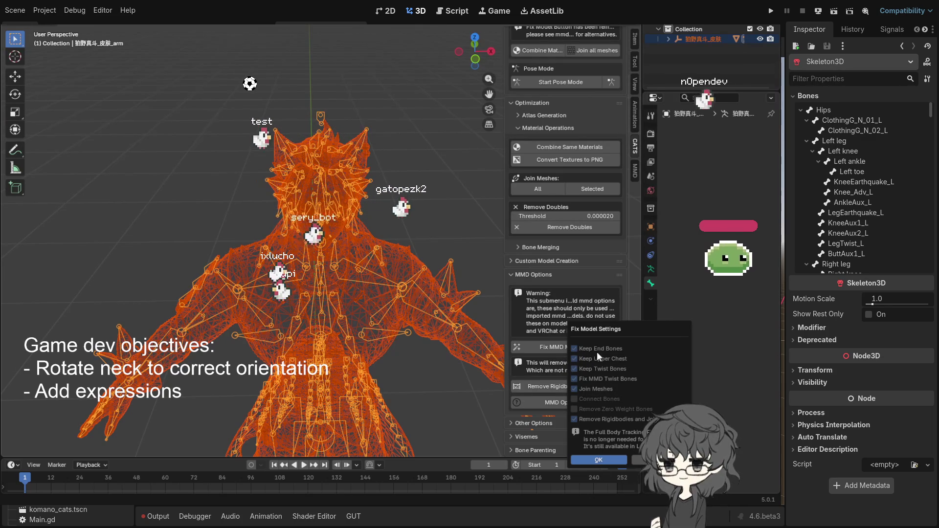
pyautogui.click(599, 459)
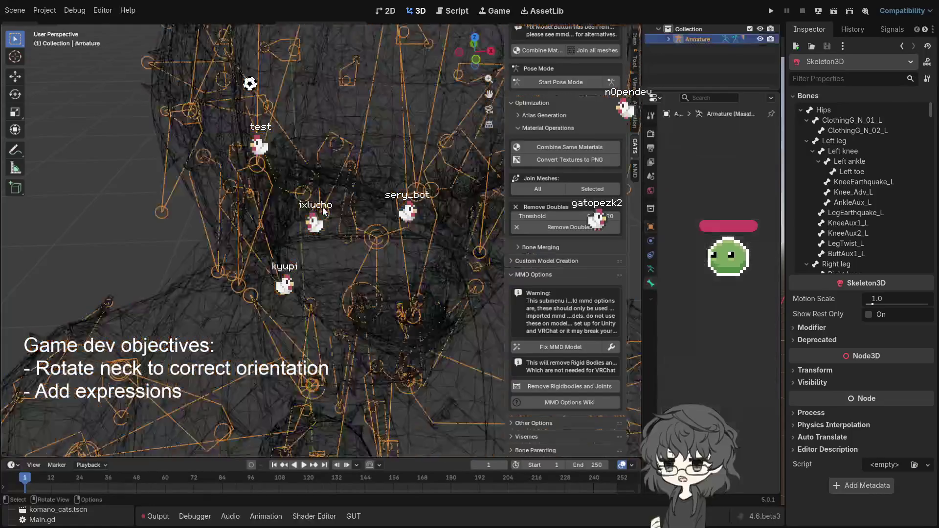
# Inspect the Eye_R and Eye_L bones, then unhide any hidden bones with Alt+H.
pyautogui.click(363, 221)
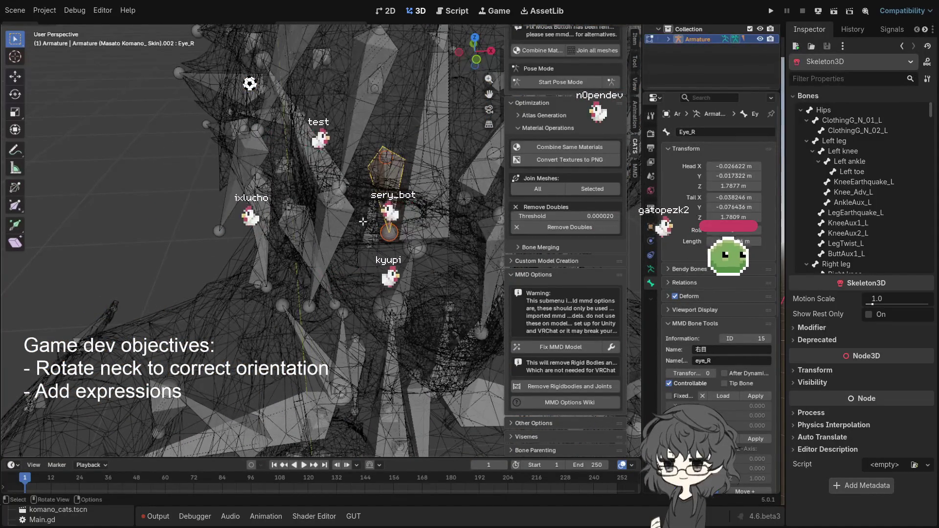
pyautogui.press(']')
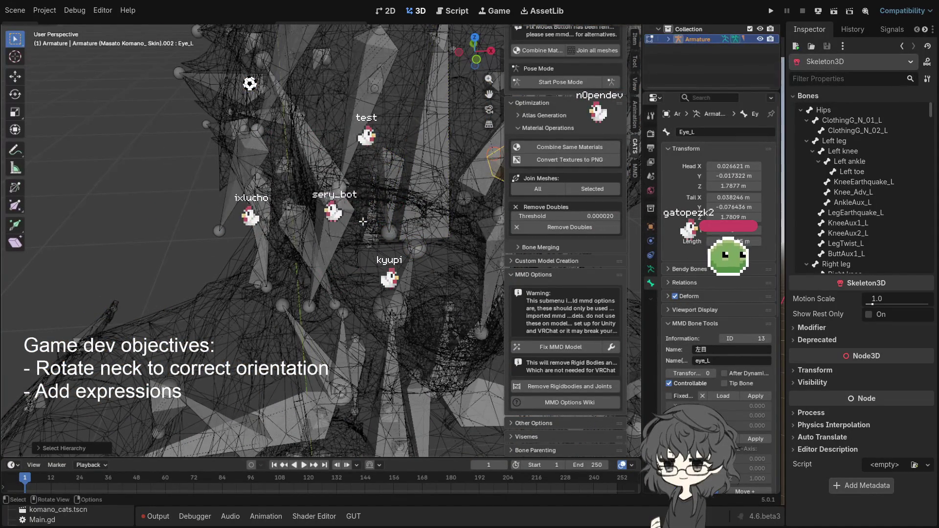
pyautogui.click(382, 170)
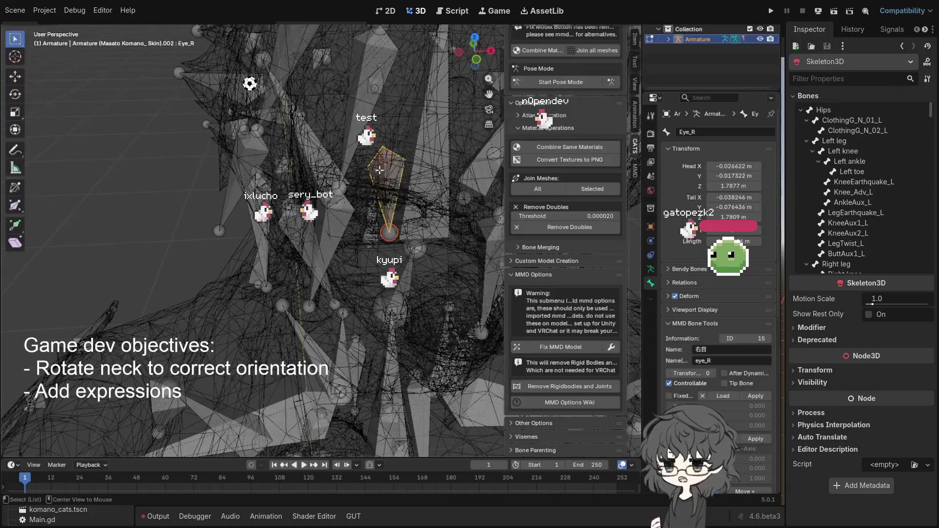
pyautogui.hotkey('alt', 'h')
# Orbit around the character's head, clear the bone selection, and return to object mode.
pyautogui.scroll(-2, 388, 174)
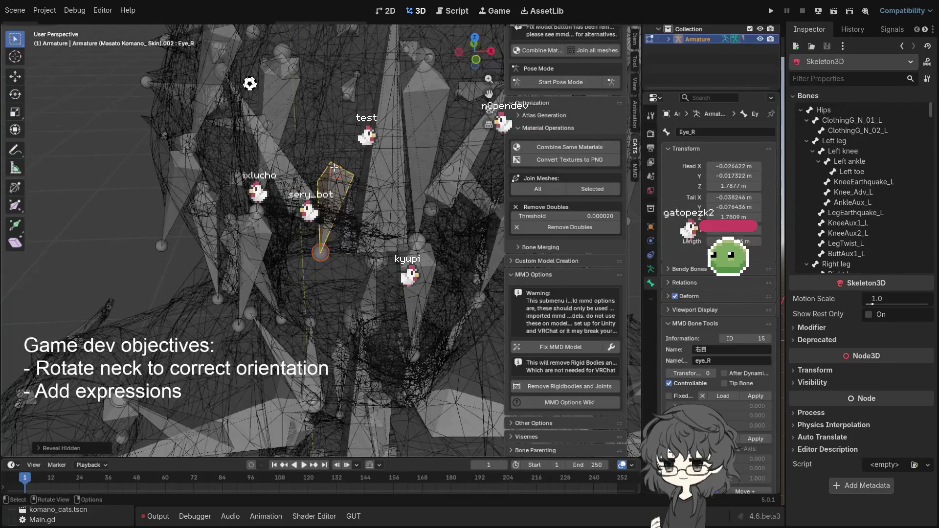
pyautogui.click(330, 238)
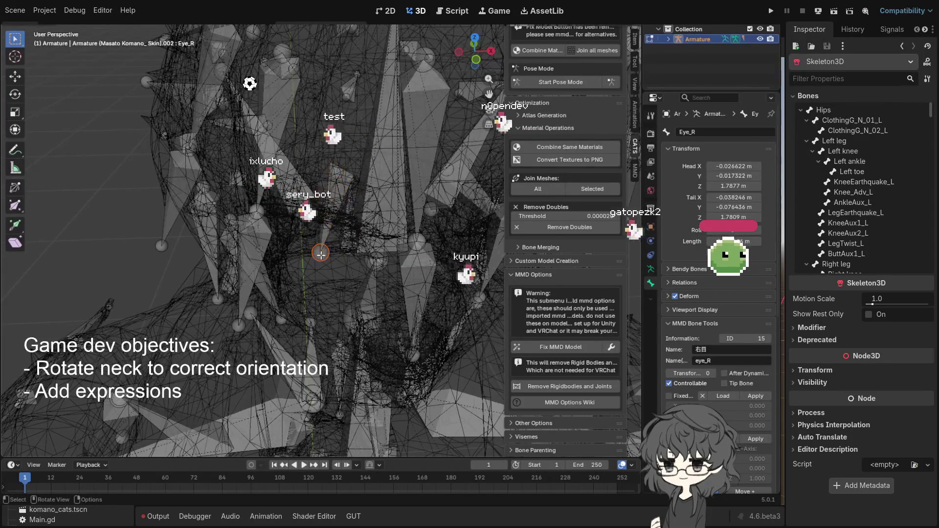
pyautogui.moveTo(365, 259); pyautogui.dragTo(375, 238)
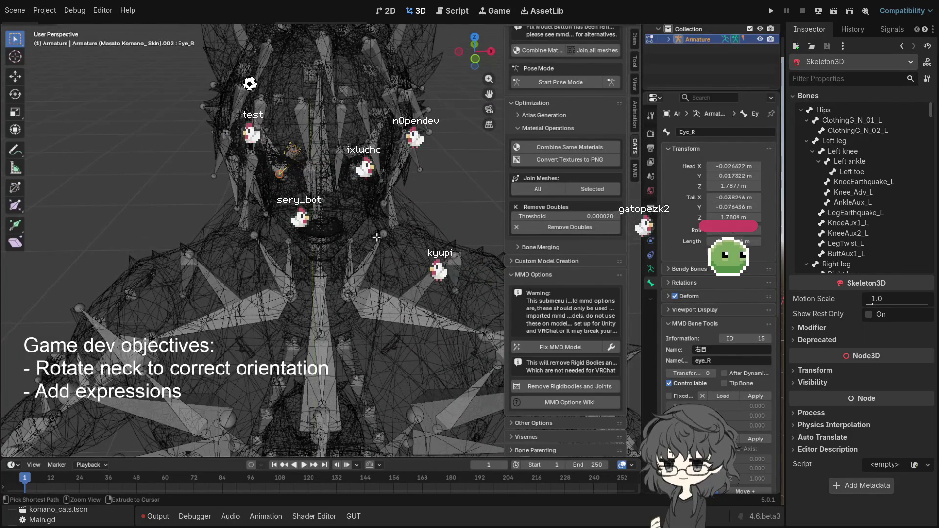
pyautogui.click(279, 191)
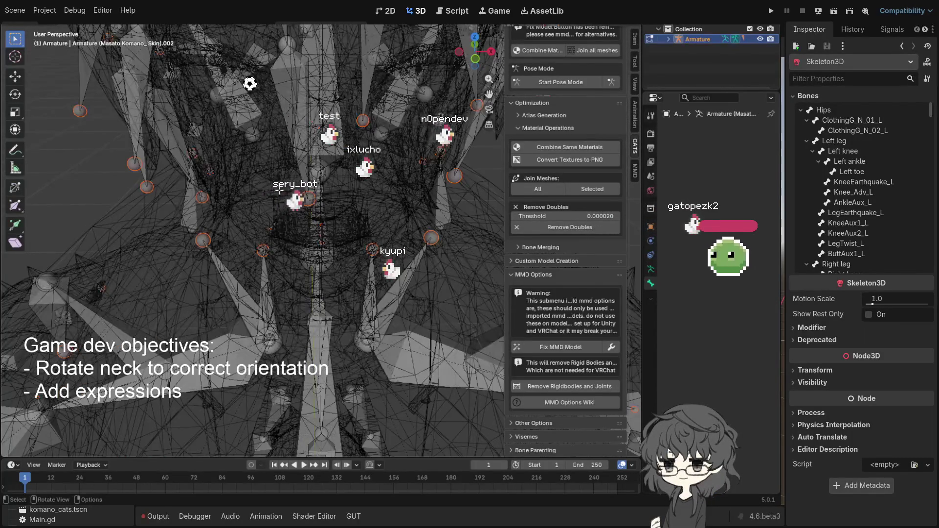
pyautogui.scroll(-2, 279, 189)
pyautogui.scroll(2, 226, 171)
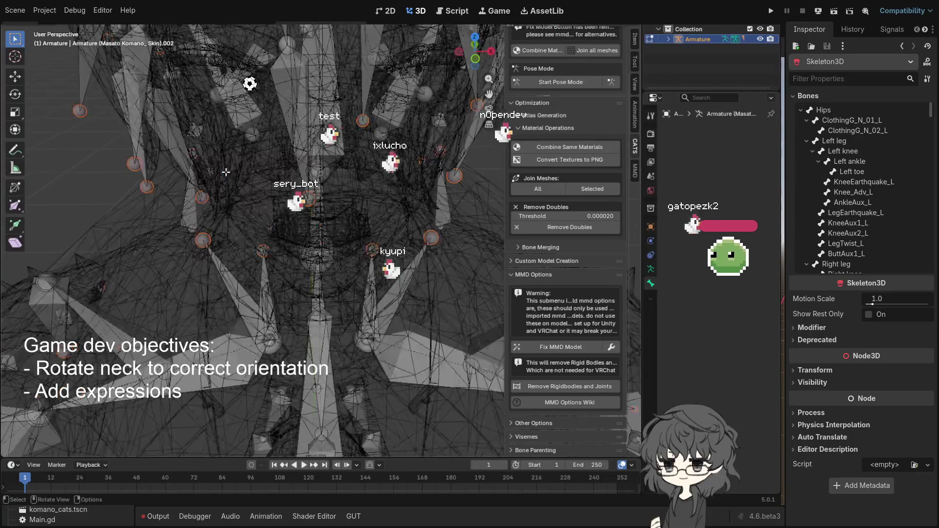
pyautogui.press('Tab')
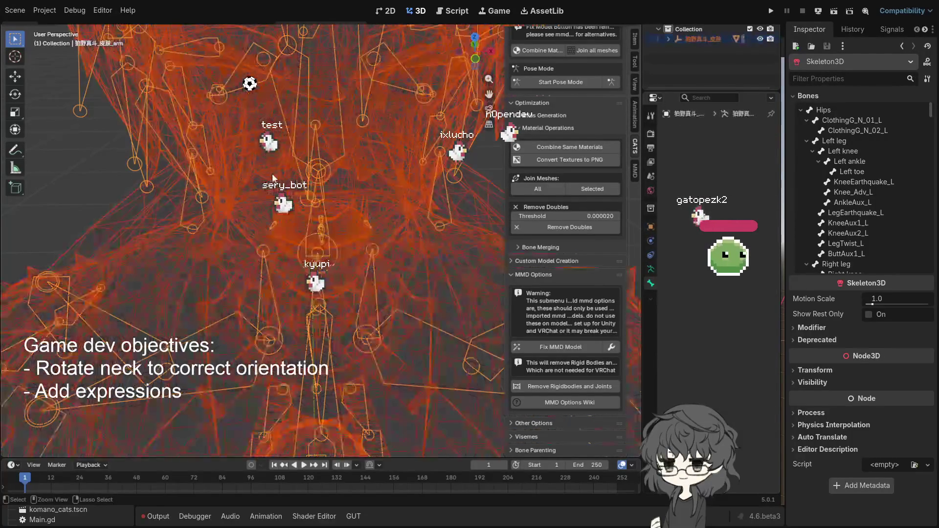
# Delete the armature, frame the scene, orbit around it, and select the character mesh.
pyautogui.press('Delete')
pyautogui.press('Home')
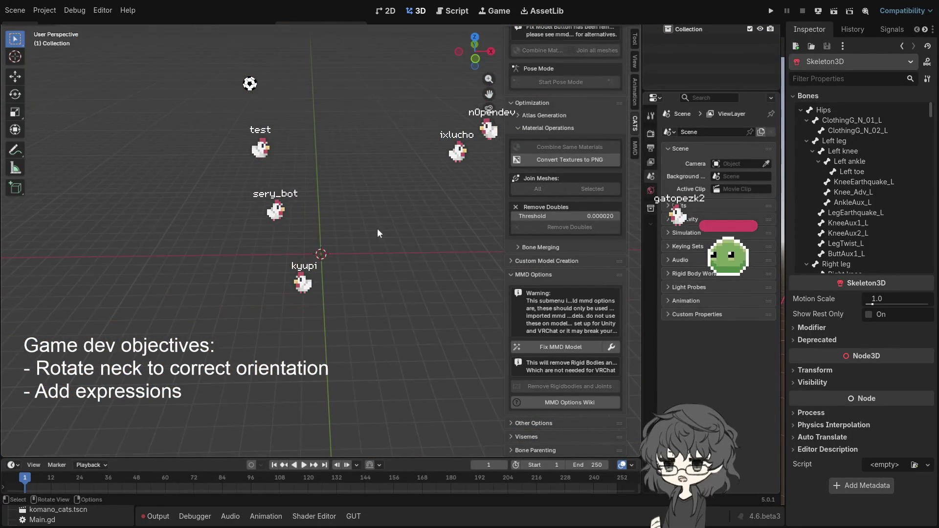
pyautogui.scroll(3, 548, 176)
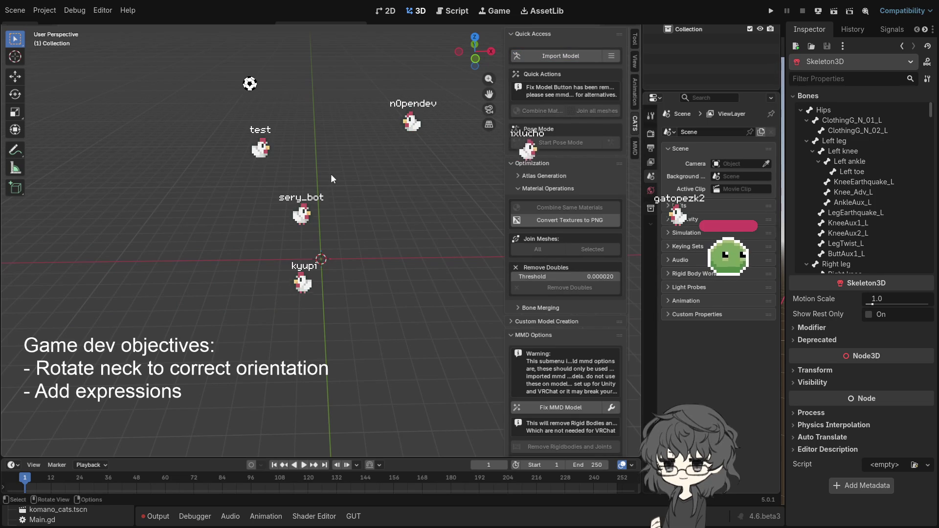
pyautogui.scroll(10, 331, 174)
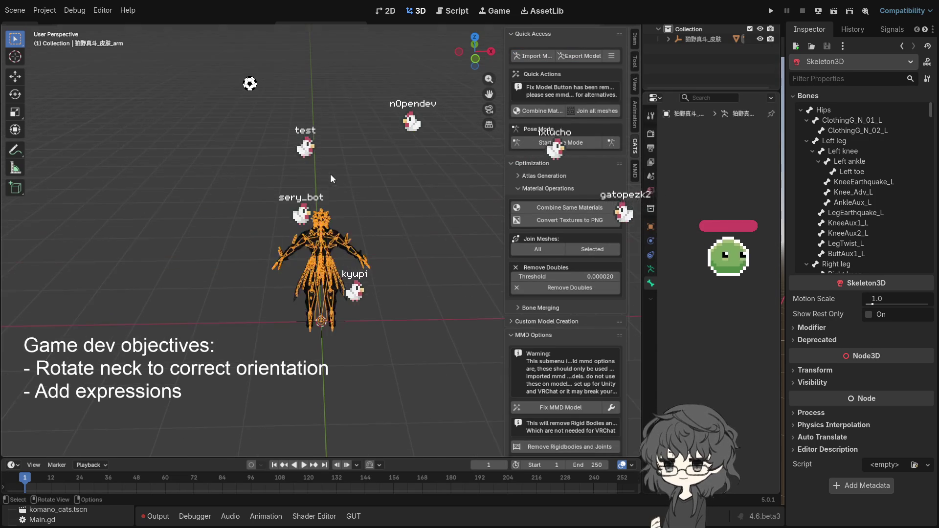
pyautogui.moveTo(237, 209)
pyautogui.mouseDown()
pyautogui.moveTo(353, 277)
pyautogui.moveTo(230, 211)
pyautogui.mouseUp()
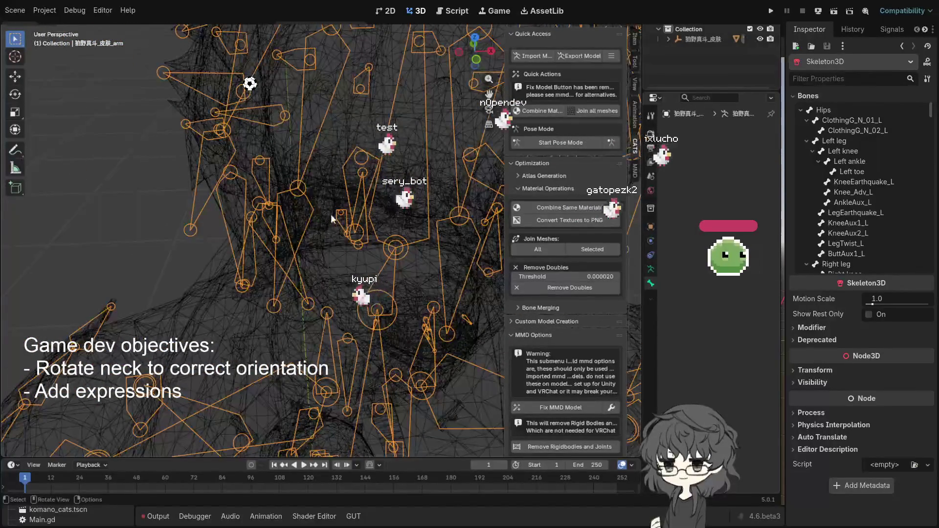
pyautogui.click(342, 215)
pyautogui.click(341, 215)
pyautogui.click(339, 217)
pyautogui.click(340, 218)
pyautogui.press('Tab')
pyautogui.click(346, 222)
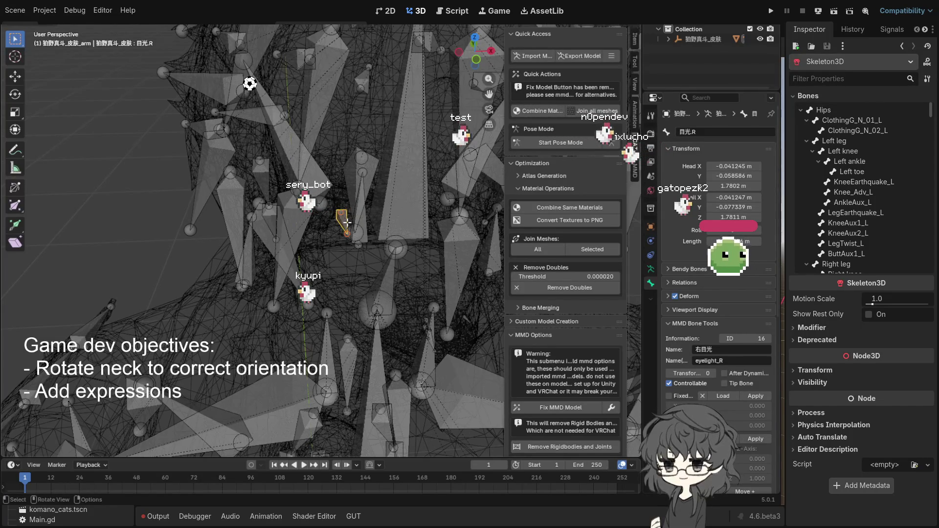
pyautogui.press('[')
pyautogui.press(']')
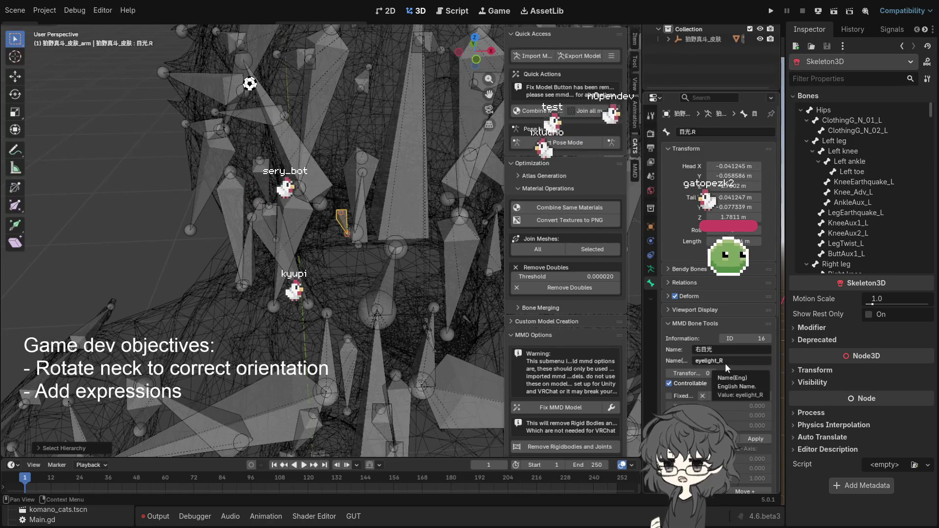
pyautogui.moveTo(294, 210); pyautogui.dragTo(440, 261)
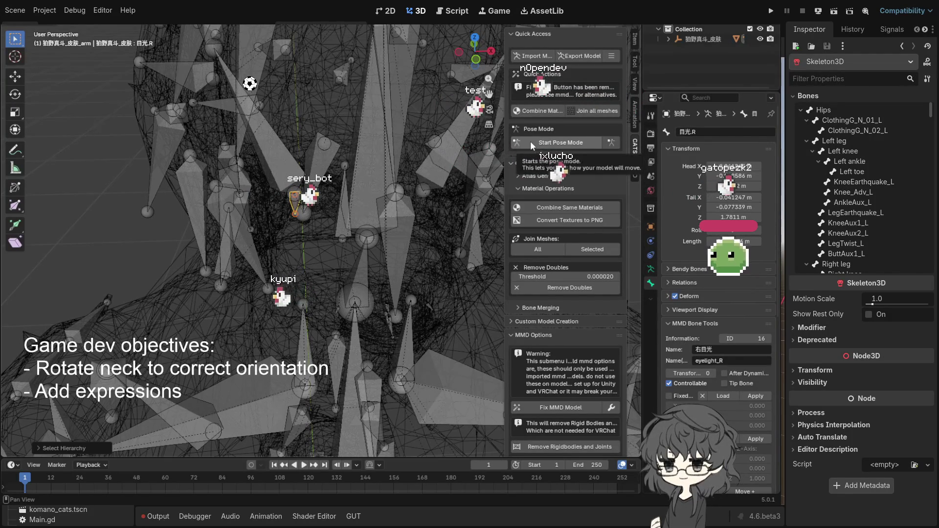
pyautogui.scroll(-5, 592, 178)
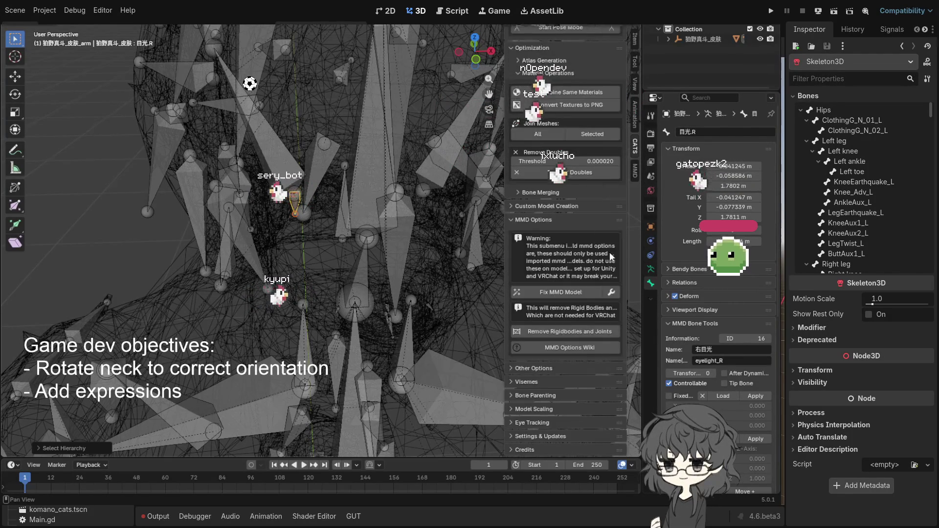
# Set the fix options: Connect Bones and Fix MMD Twist Bones off, Keep Twist Bones on.
pyautogui.click(611, 293)
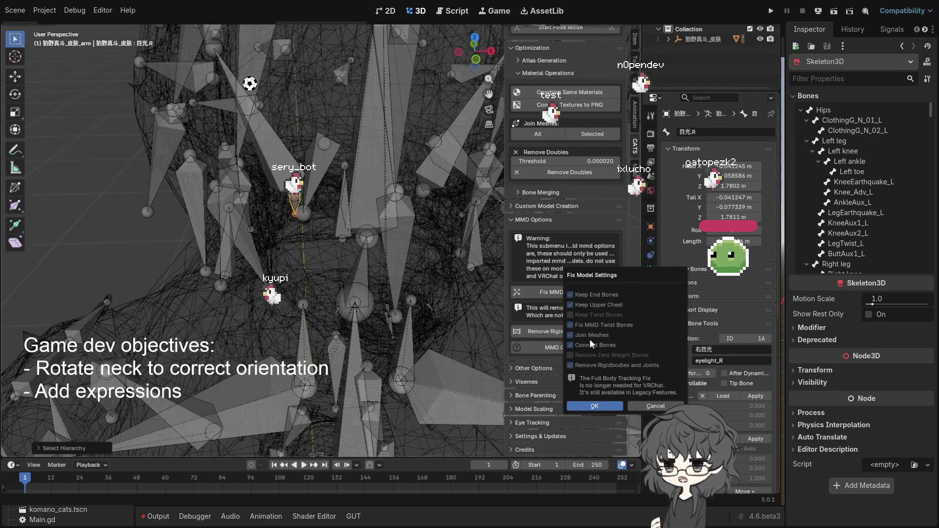
pyautogui.click(585, 345)
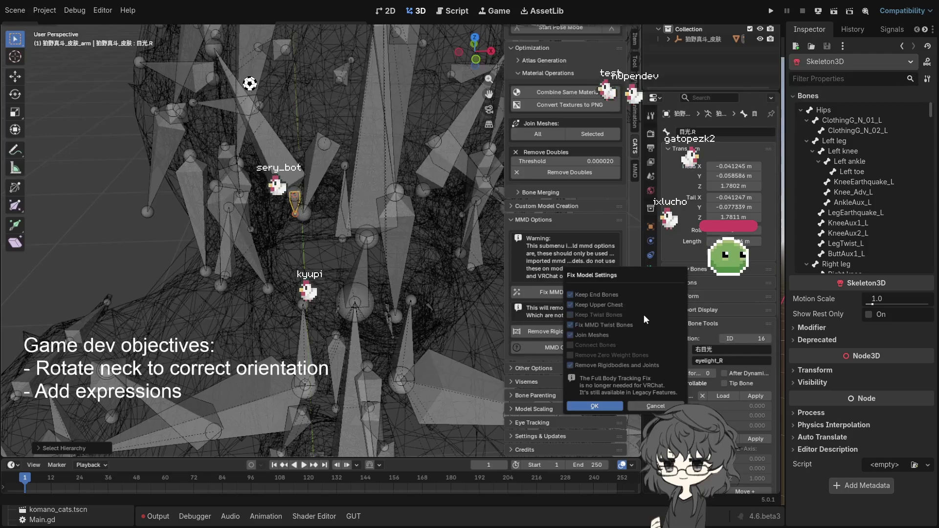
pyautogui.click(593, 316)
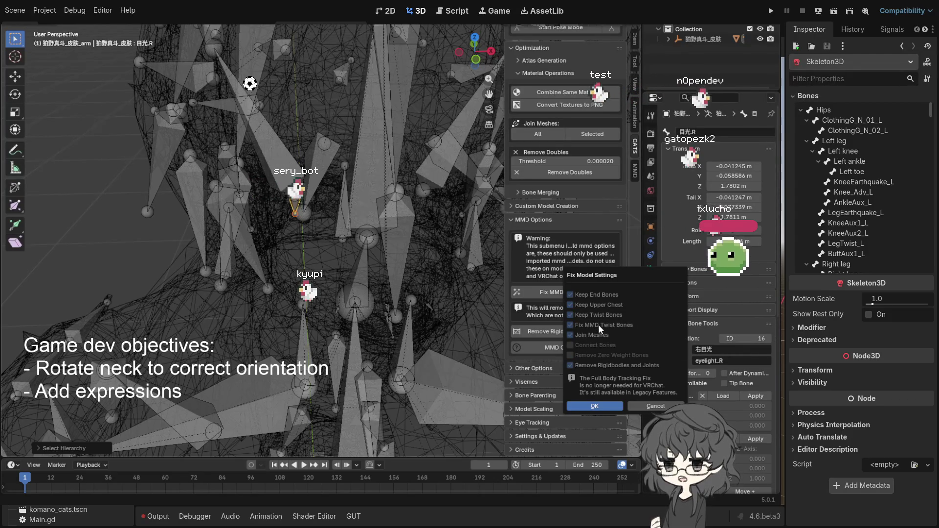
pyautogui.click(599, 324)
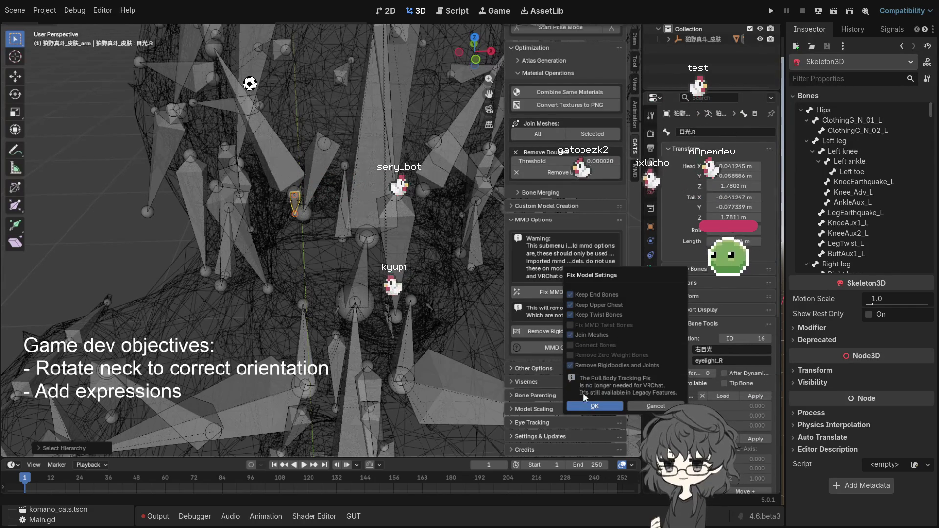
pyautogui.click(593, 406)
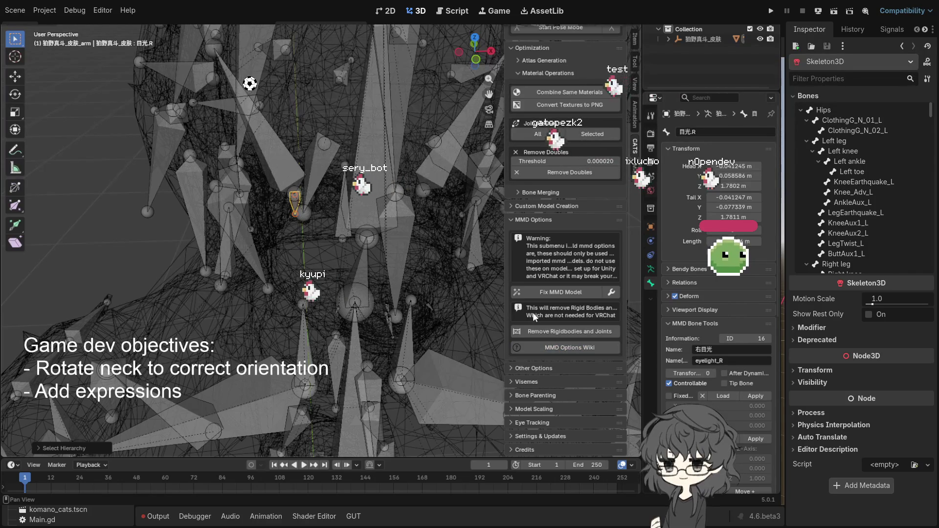
pyautogui.click(611, 291)
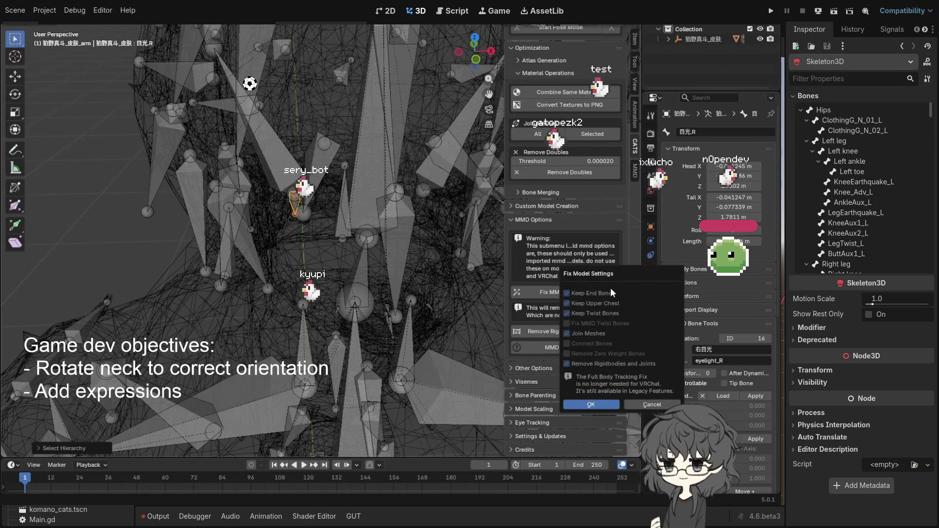
pyautogui.click(610, 405)
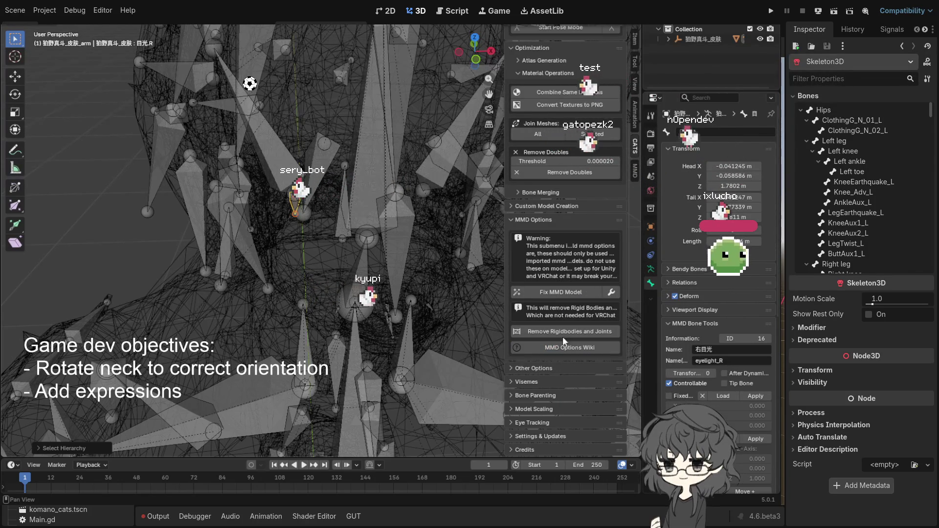
# Run Fix MMD Model, confirm it, and put the armature into Edit Mode.
pyautogui.click(562, 292)
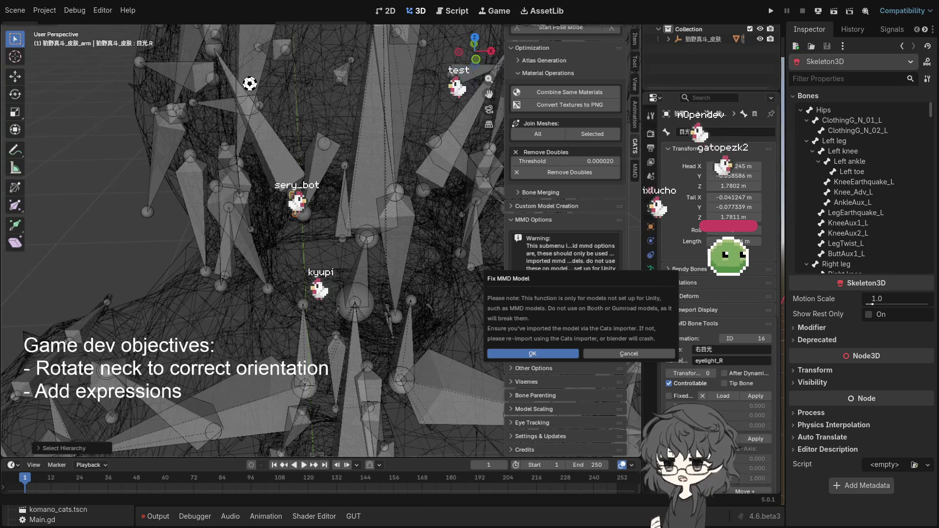
pyautogui.press('Return')
pyautogui.moveTo(397, 318)
pyautogui.mouseDown()
pyautogui.moveTo(330, 250)
pyautogui.moveTo(393, 316)
pyautogui.moveTo(389, 295)
pyautogui.moveTo(432, 296)
pyautogui.mouseUp()
pyautogui.press('Tab')
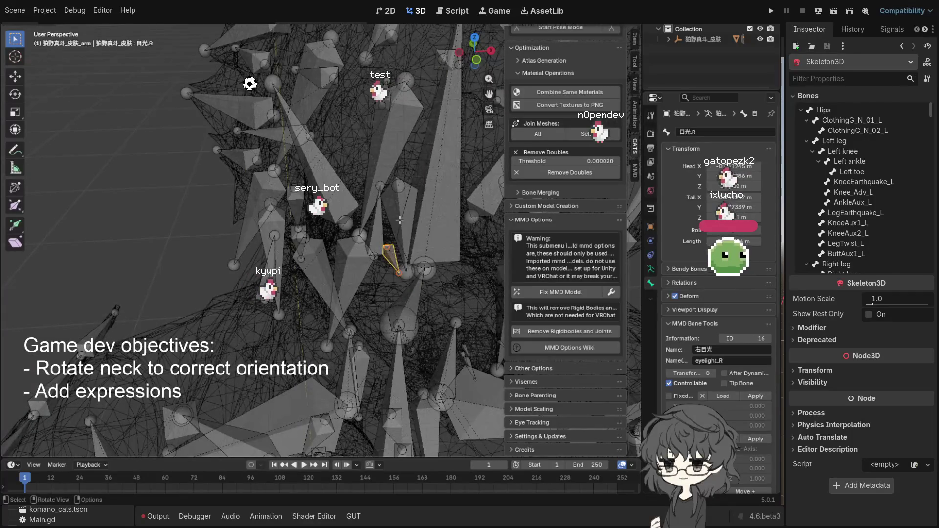
pyautogui.press('KP_4')
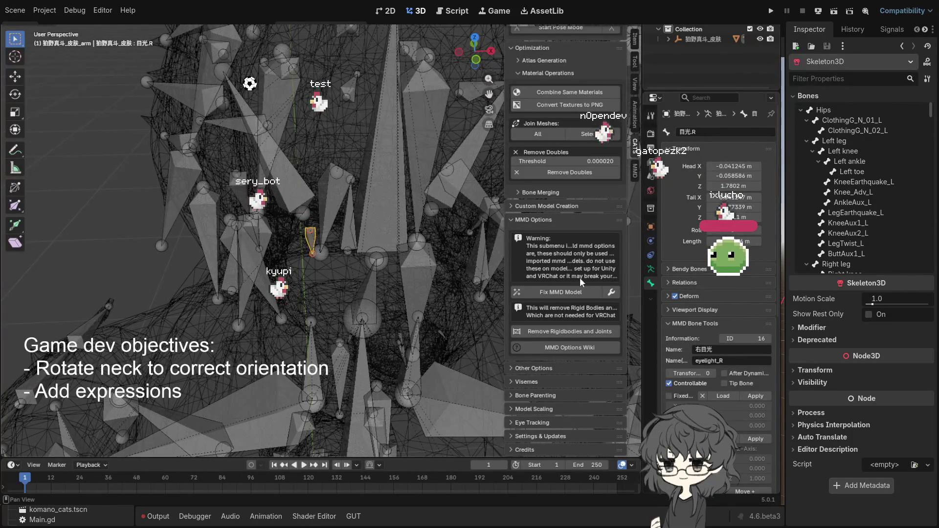
# Switch the viewport to Material Preview shading to show the textured purple clothing.
pyautogui.scroll(-5, 423, 235)
pyautogui.press('shift')
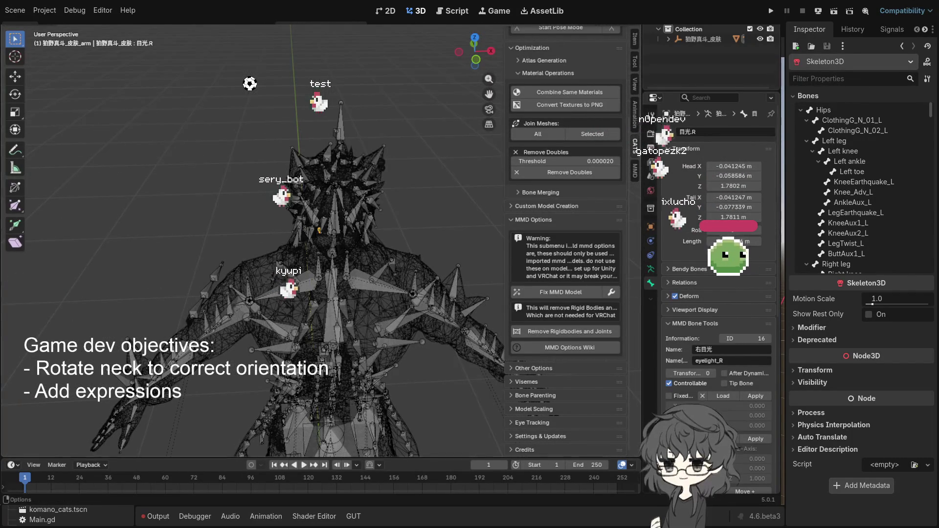
pyautogui.hotkey('shift', 'z')
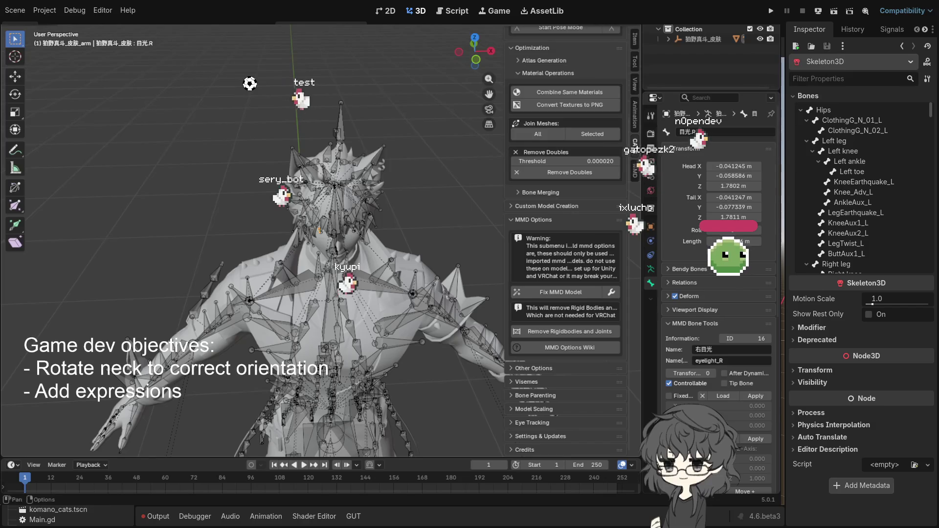
pyautogui.press('z')
pyautogui.press('2')
# Orbit to a frontal view of the character and select every armature bone.
pyautogui.moveTo(342, 196); pyautogui.dragTo(410, 154)
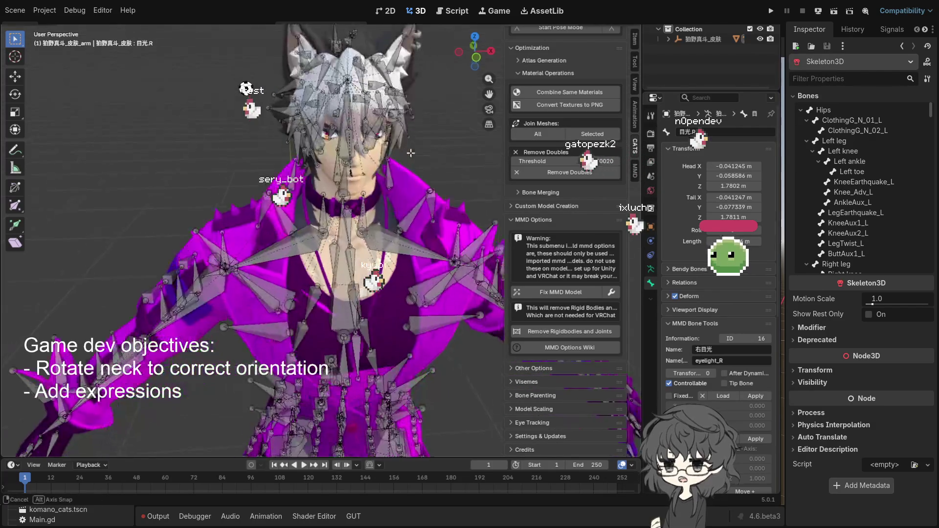
pyautogui.scroll(-10, 410, 154)
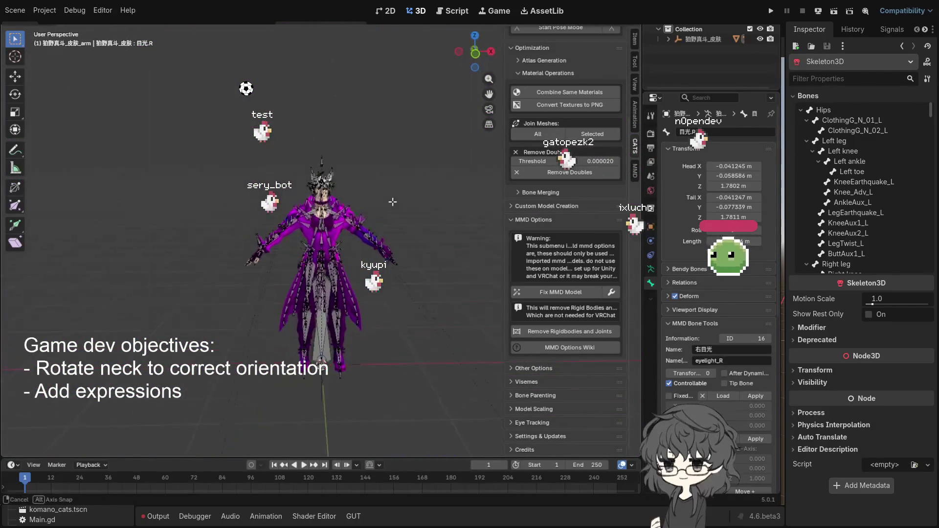
pyautogui.scroll(6, 391, 200)
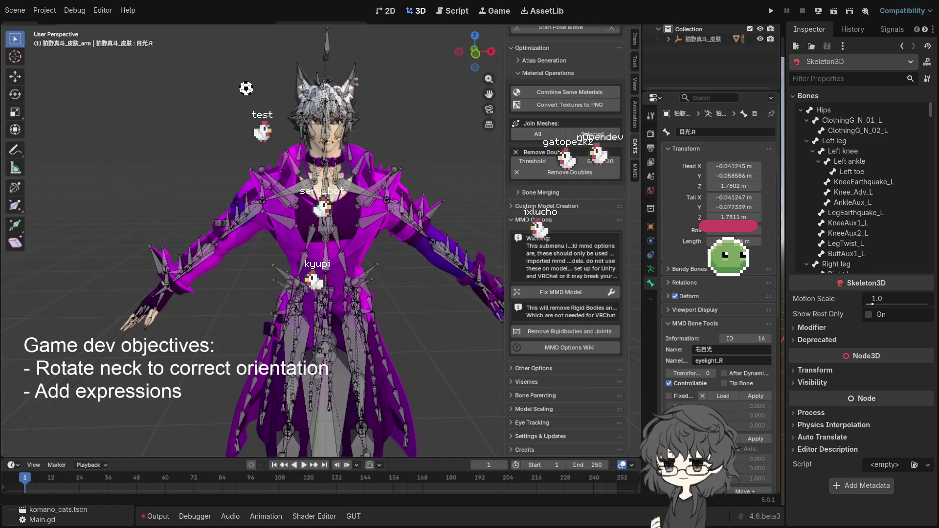
pyautogui.scroll(5, 252, 240)
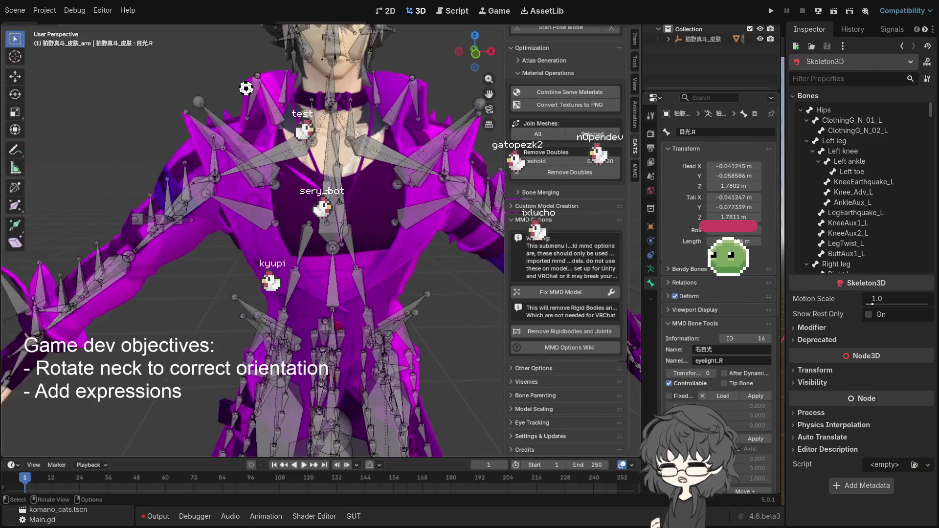
pyautogui.moveTo(334, 201); pyautogui.dragTo(358, 198)
pyautogui.press('a')
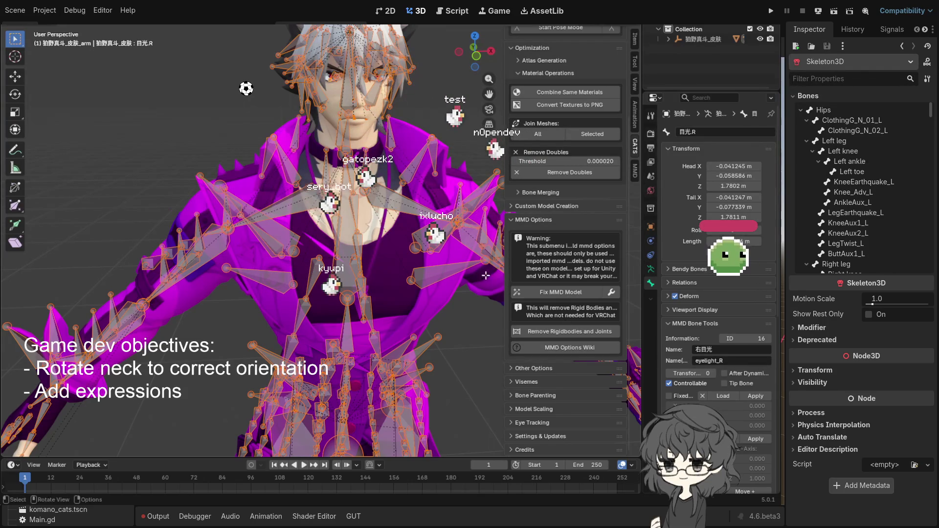
pyautogui.click(547, 369)
pyautogui.scroll(-3, 546, 372)
pyautogui.click(539, 389)
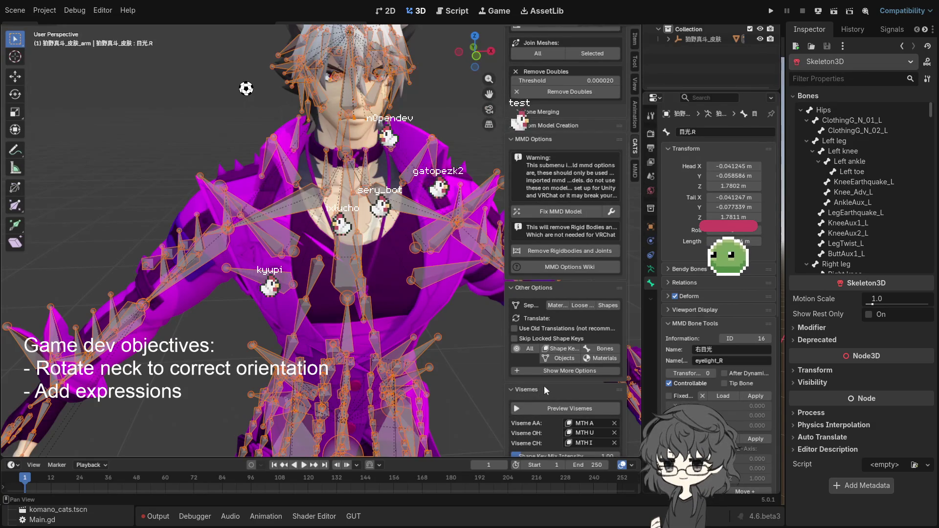
pyautogui.scroll(-4, 544, 385)
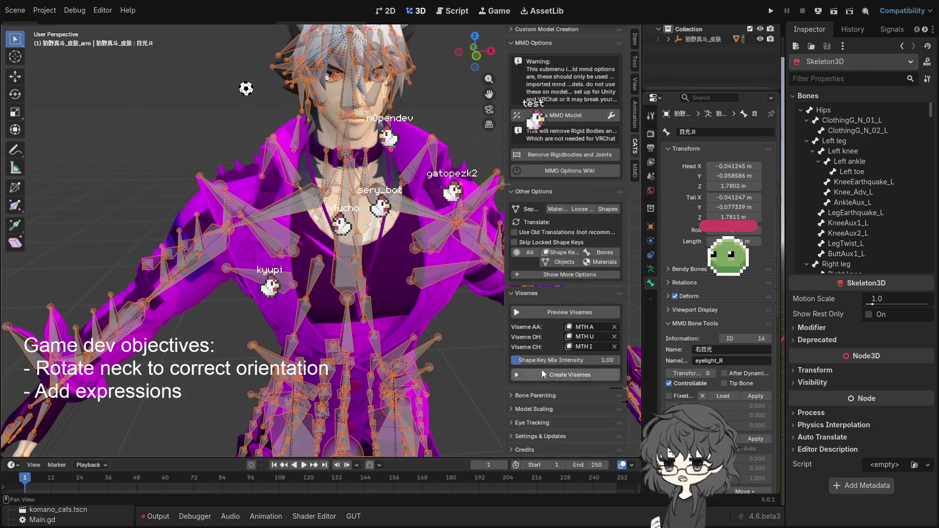
pyautogui.click(558, 392)
pyautogui.scroll(-2, 555, 394)
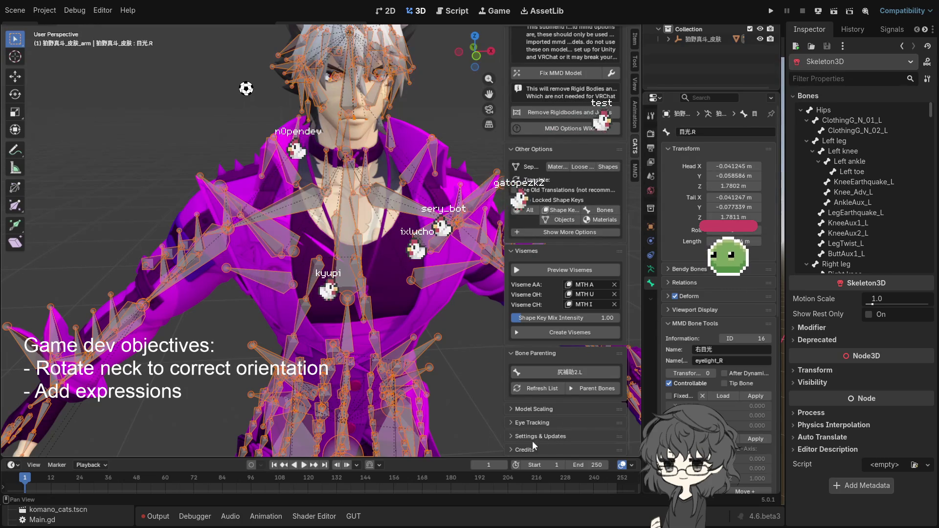
pyautogui.click(537, 423)
pyautogui.scroll(-5, 548, 420)
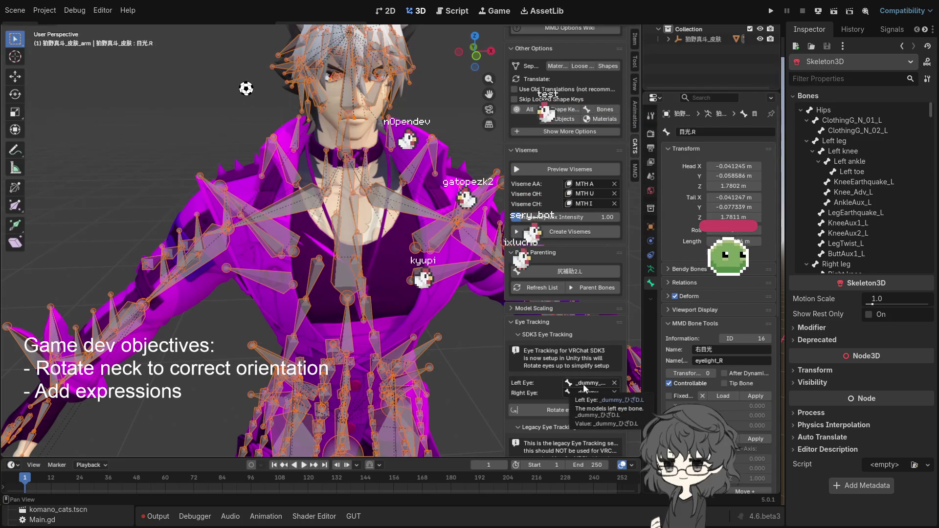
pyautogui.click(560, 413)
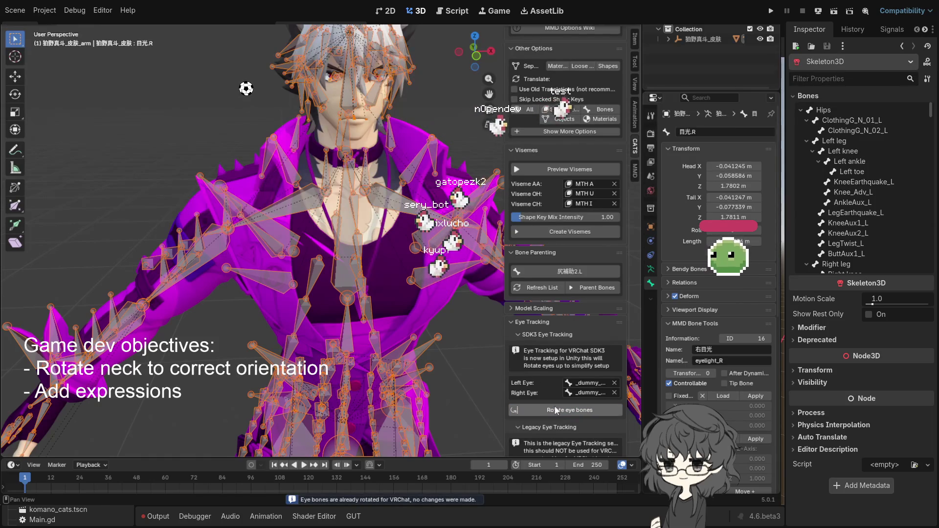
pyautogui.scroll(5, 416, 315)
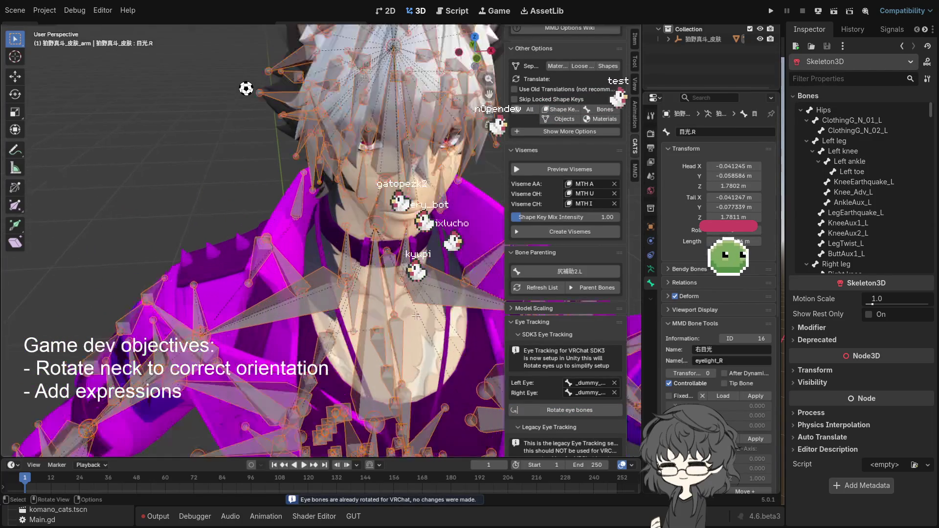
pyautogui.moveTo(416, 315)
pyautogui.mouseDown()
pyautogui.moveTo(426, 299)
pyautogui.moveTo(589, 360)
pyautogui.mouseUp()
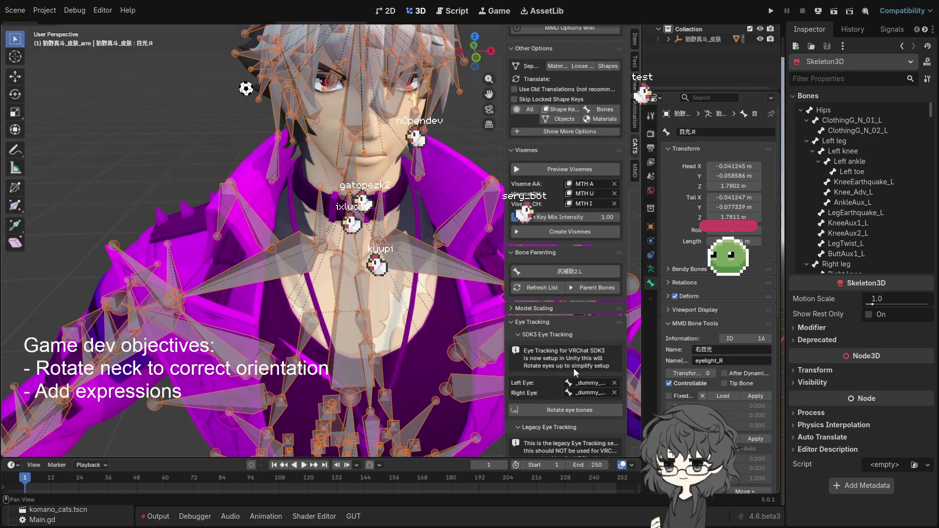
pyautogui.moveTo(455, 298)
pyautogui.mouseDown()
pyautogui.moveTo(437, 294)
pyautogui.moveTo(460, 313)
pyautogui.mouseUp()
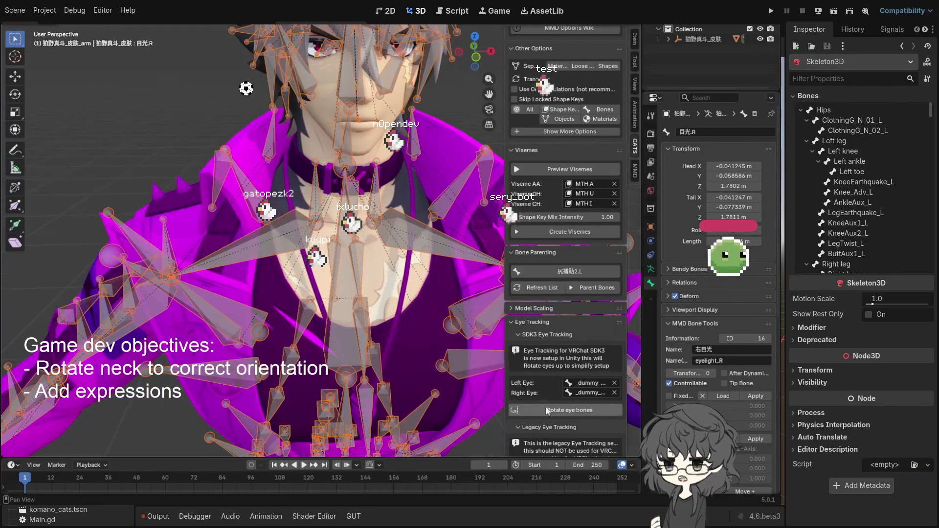
pyautogui.scroll(-1, 562, 394)
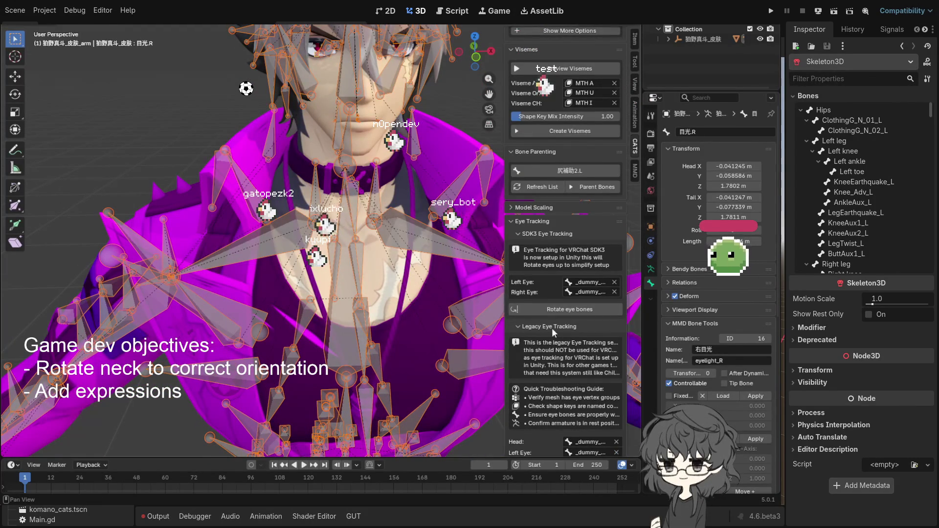
pyautogui.keyDown('ctrl'); pyautogui.click(552, 328); pyautogui.keyUp('ctrl')
pyautogui.scroll(8, 542, 359)
pyautogui.scroll(10, 542, 362)
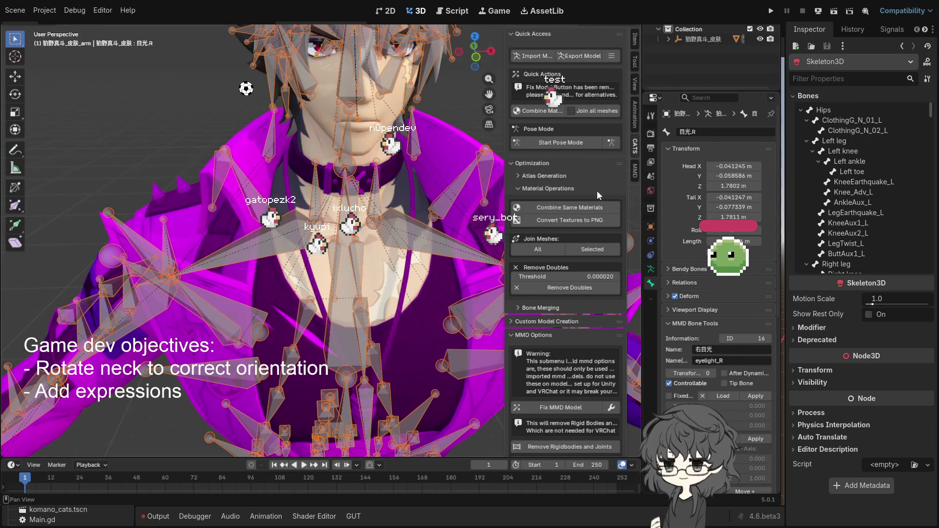
# Join all the character's meshes into a single Body mesh.
pyautogui.click(562, 175)
pyautogui.click(561, 175)
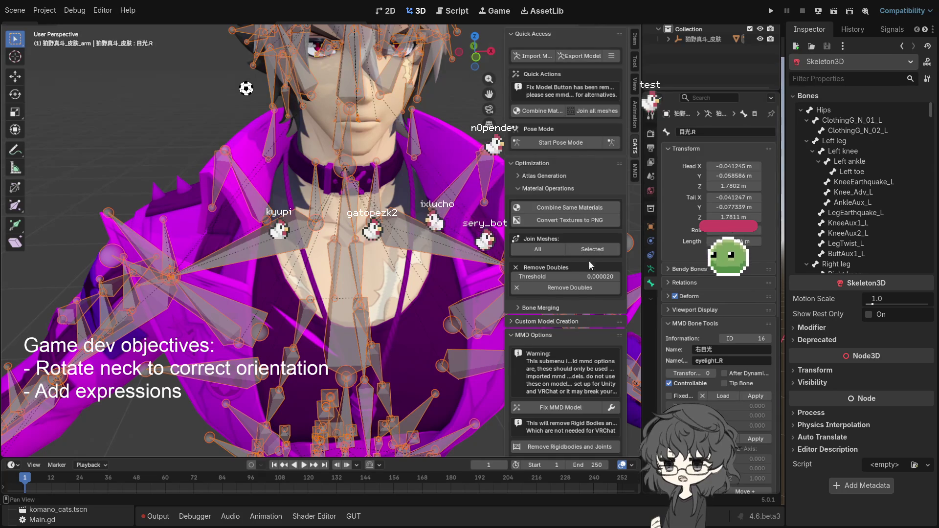
pyautogui.click(539, 250)
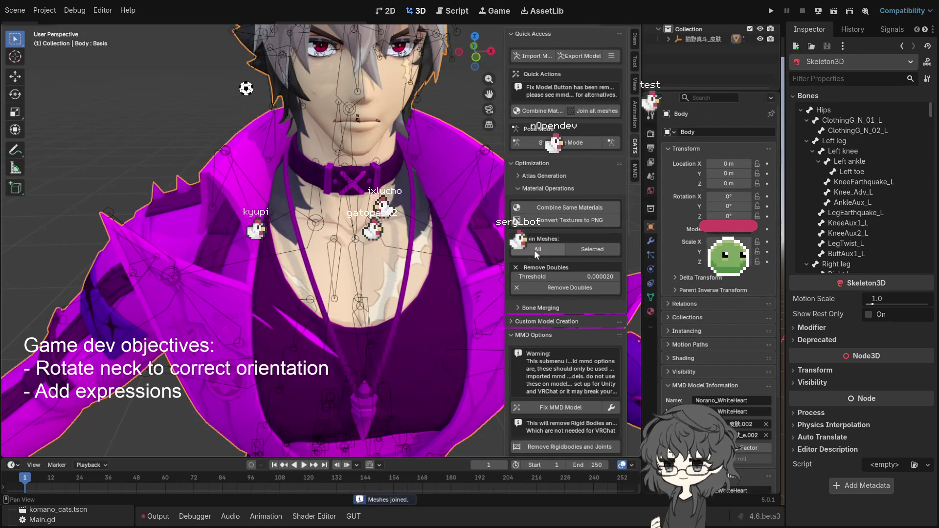
# Combine the Body mesh's same materials, merging 13, and check the result in the viewport.
pyautogui.click(583, 207)
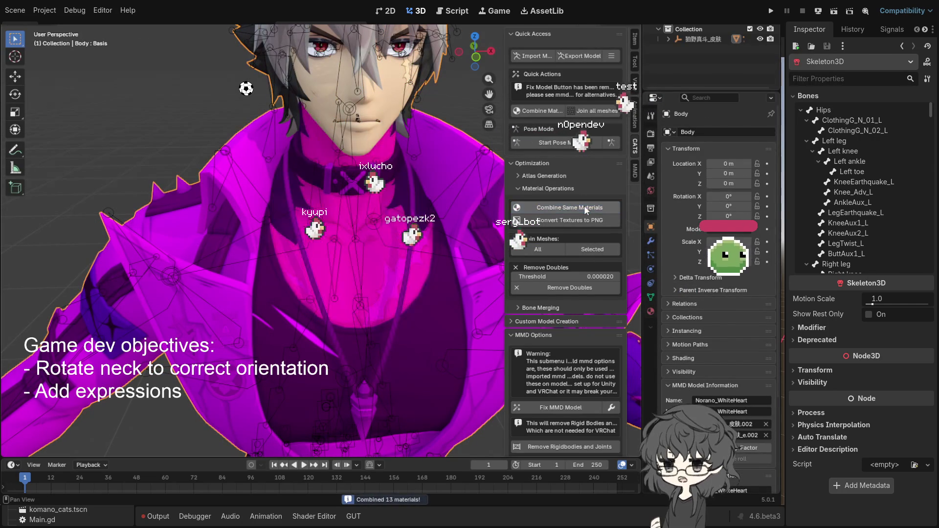
pyautogui.moveTo(417, 192)
pyautogui.mouseDown()
pyautogui.moveTo(415, 155)
pyautogui.moveTo(421, 182)
pyautogui.mouseUp()
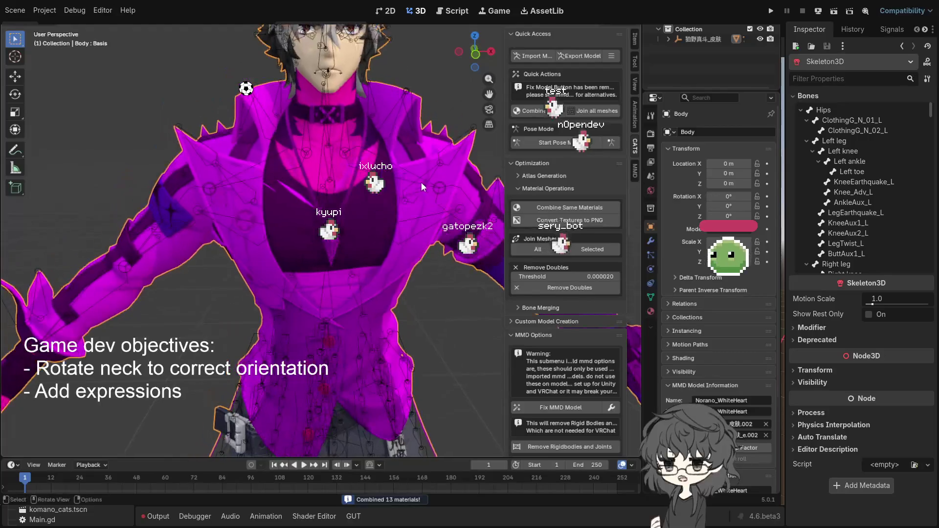
pyautogui.rightClick(381, 198)
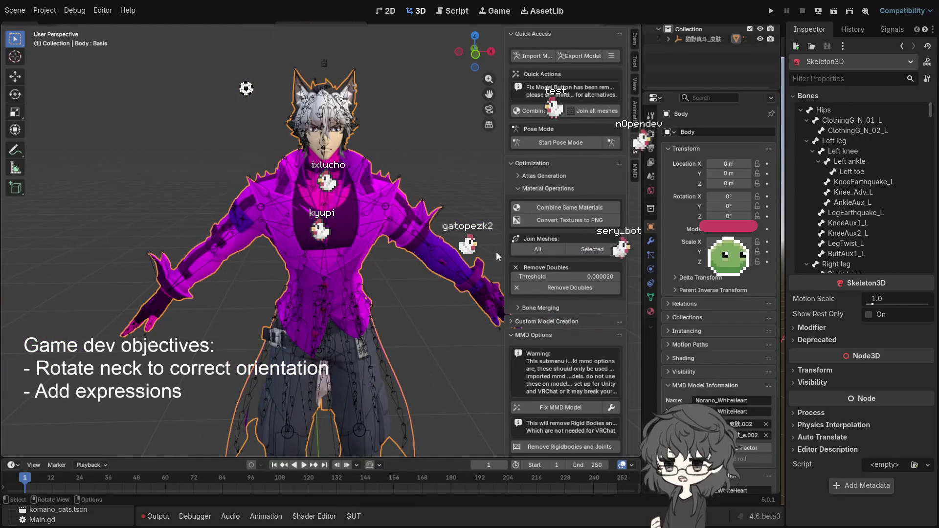
pyautogui.click(550, 206)
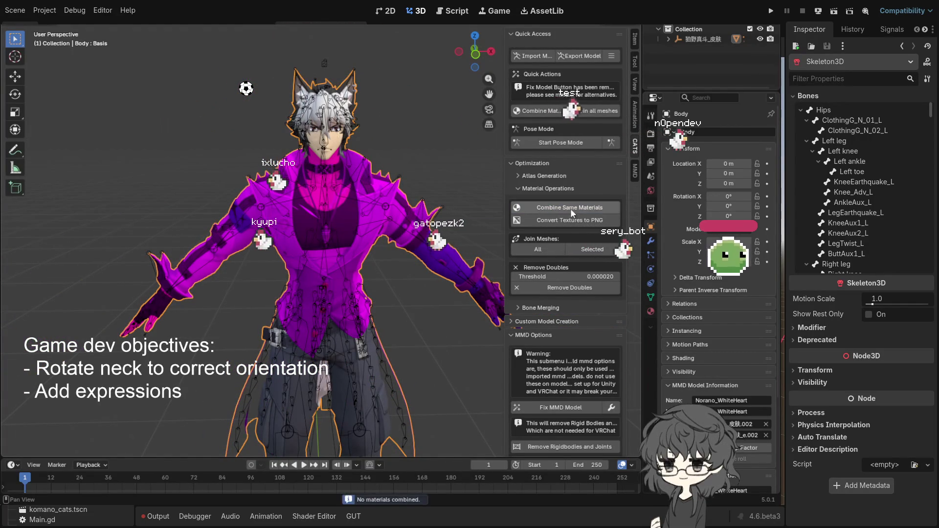
pyautogui.click(684, 39)
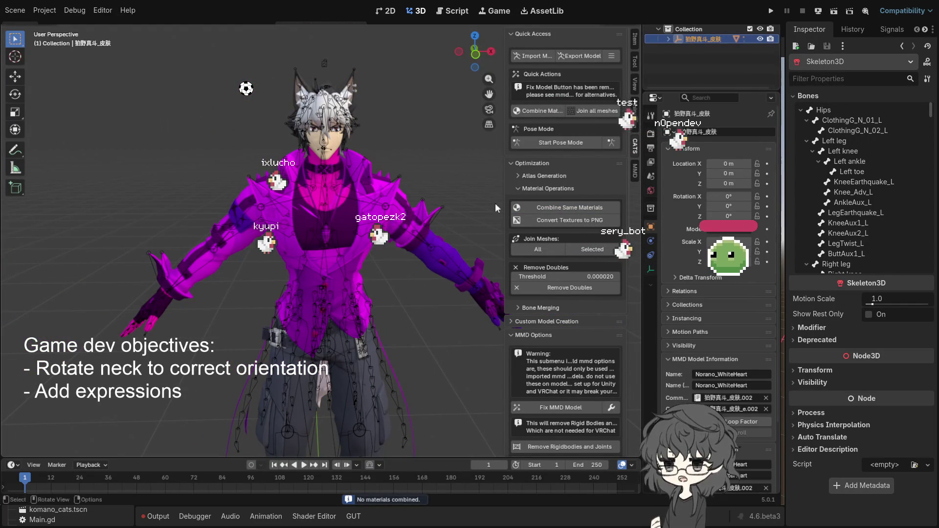
pyautogui.click(551, 206)
pyautogui.moveTo(357, 196)
pyautogui.mouseDown()
pyautogui.moveTo(363, 269)
pyautogui.moveTo(361, 220)
pyautogui.moveTo(364, 234)
pyautogui.mouseUp()
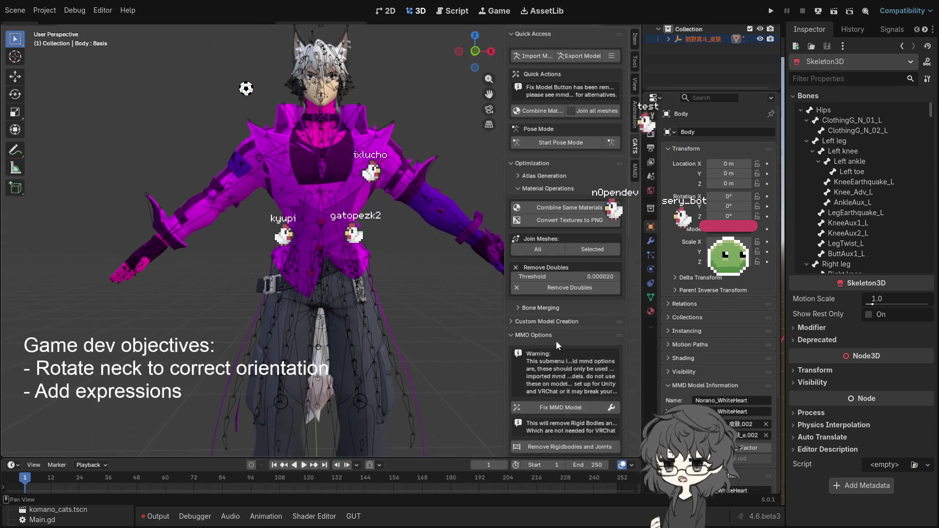
# Turn off Remove Rigidbodies, Connect Bones, Join Meshes and Fix MMD Twist Bones, keeping Upper Chest.
pyautogui.scroll(-5, 547, 339)
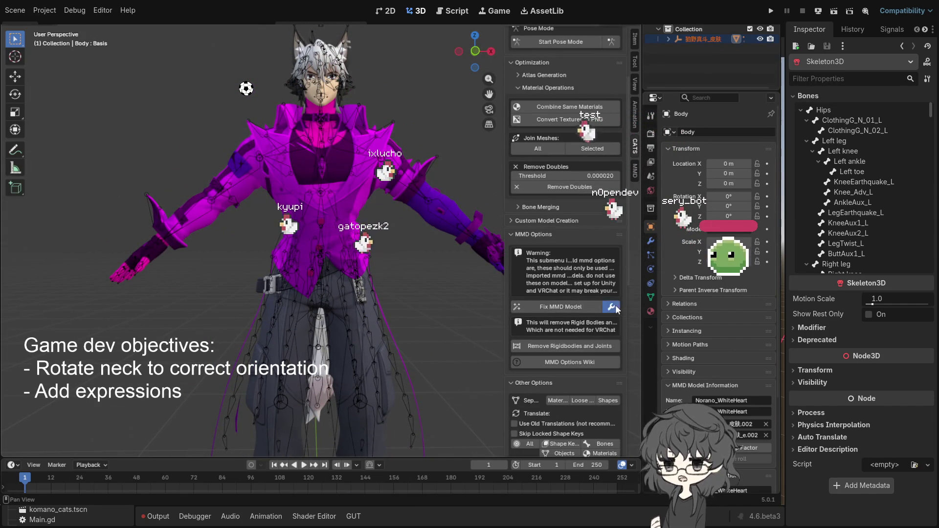
pyautogui.click(612, 307)
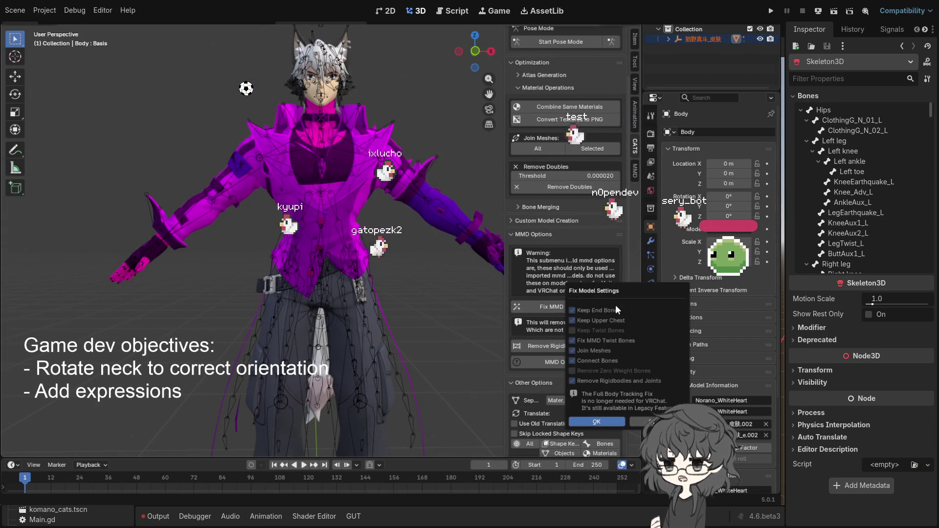
pyautogui.click(572, 381)
pyautogui.click(573, 361)
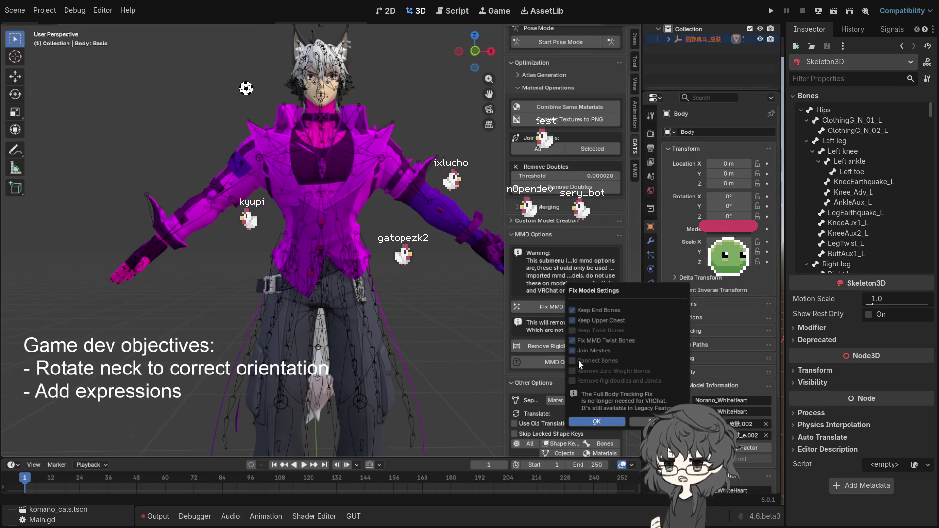
pyautogui.click(572, 350)
pyautogui.click(572, 341)
pyautogui.click(572, 321)
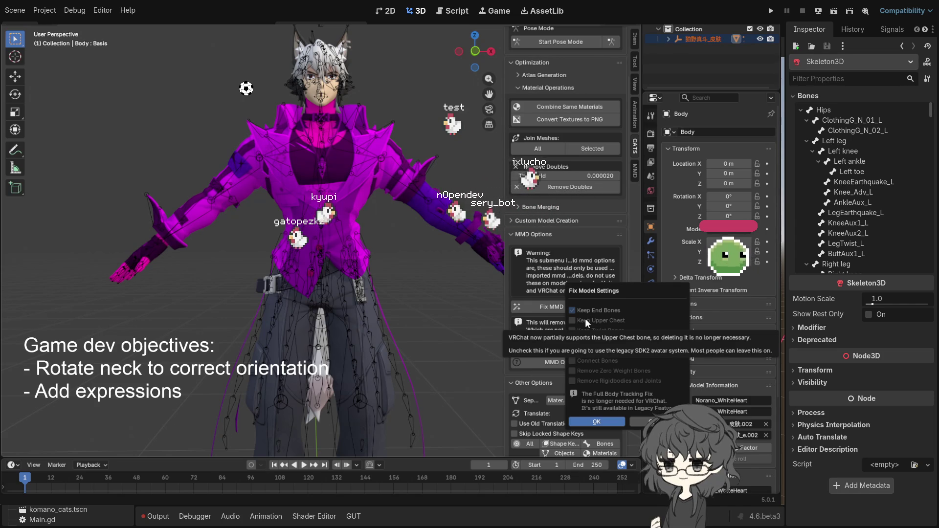
pyautogui.click(573, 320)
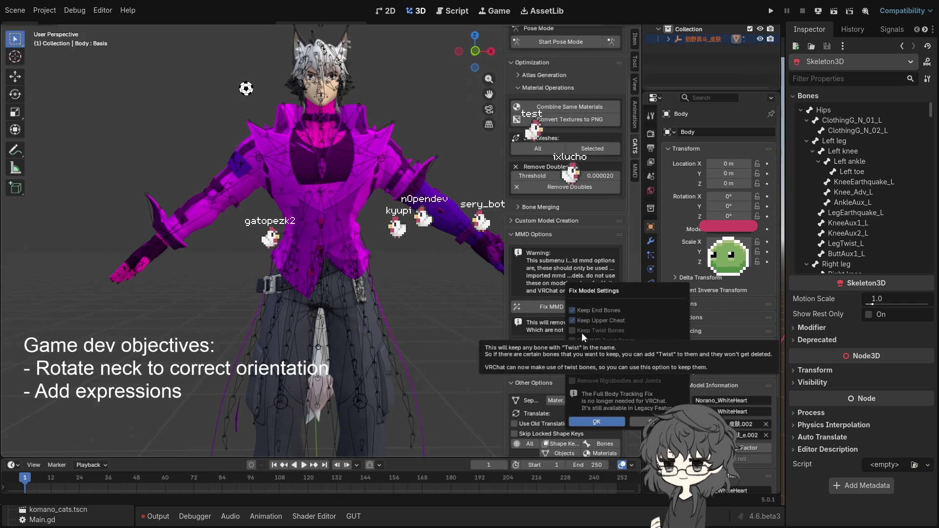
pyautogui.click(598, 421)
pyautogui.scroll(6, 390, 282)
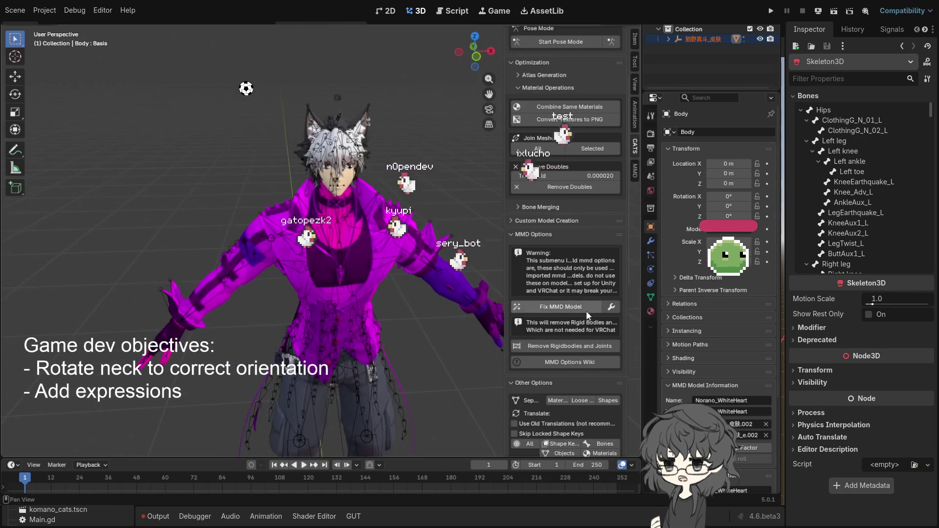
# Zoom in on the character's face and run Fix MMD Model, which reports success.
pyautogui.moveTo(372, 250); pyautogui.dragTo(370, 265)
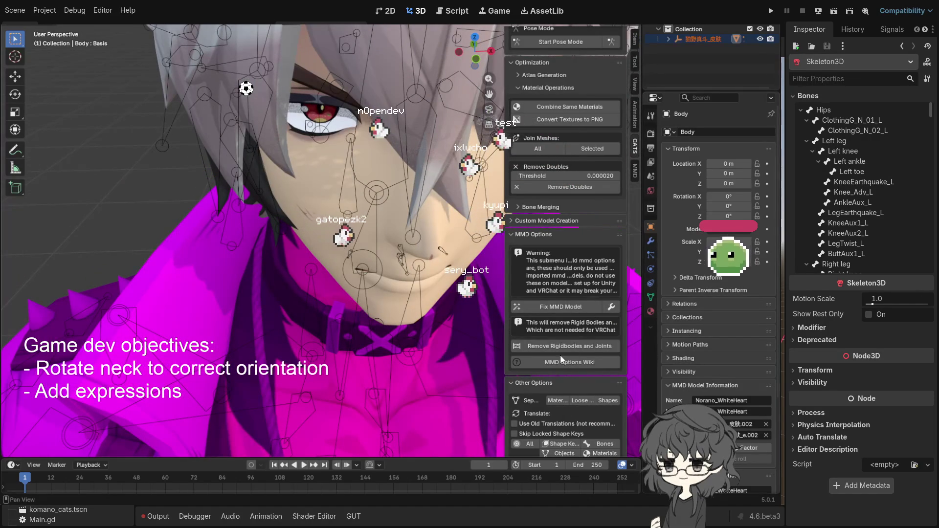
pyautogui.click(578, 308)
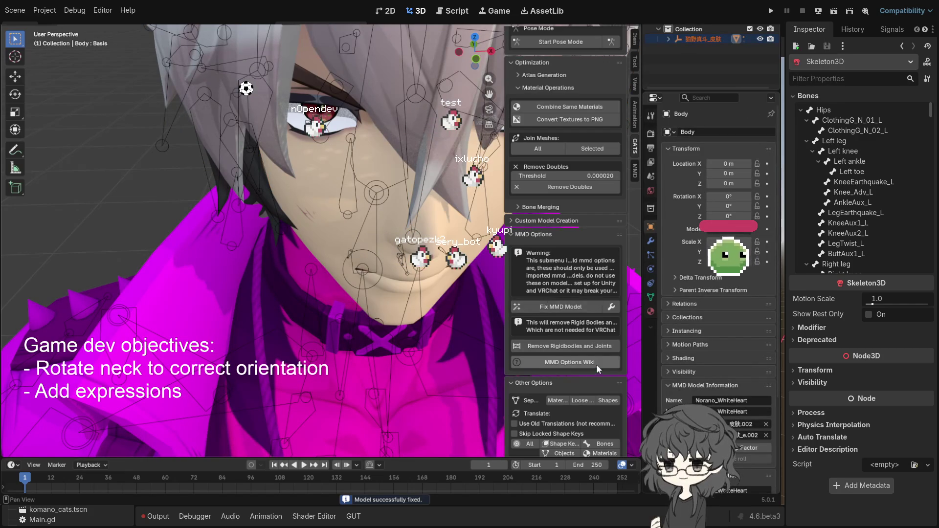
pyautogui.scroll(-4, 597, 365)
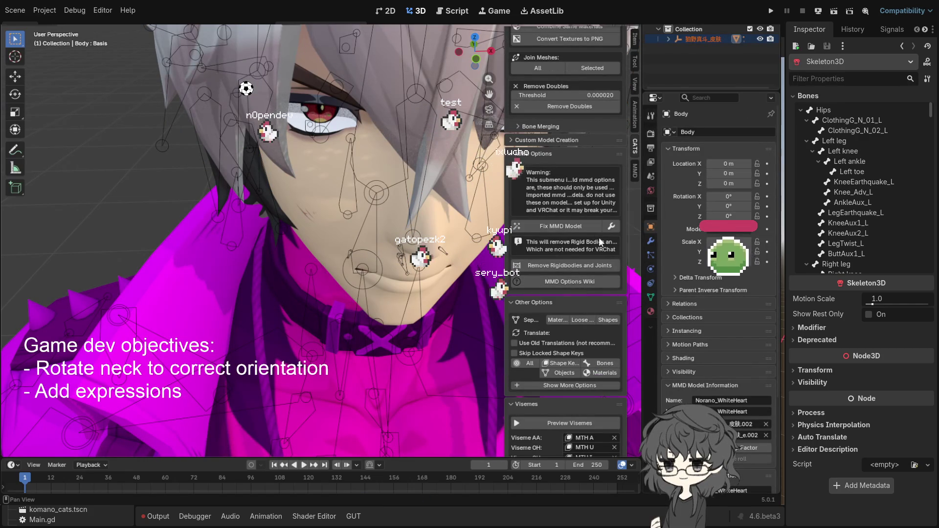
pyautogui.click(610, 226)
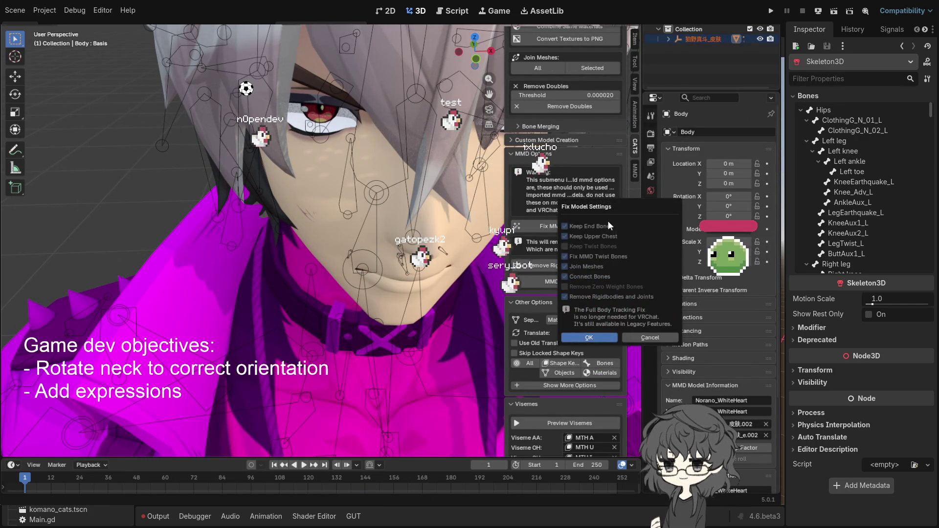
# Disable Fix MMD Twist Bones, then select the right eye bone eye_R in Edit Mode.
pyautogui.click(591, 254)
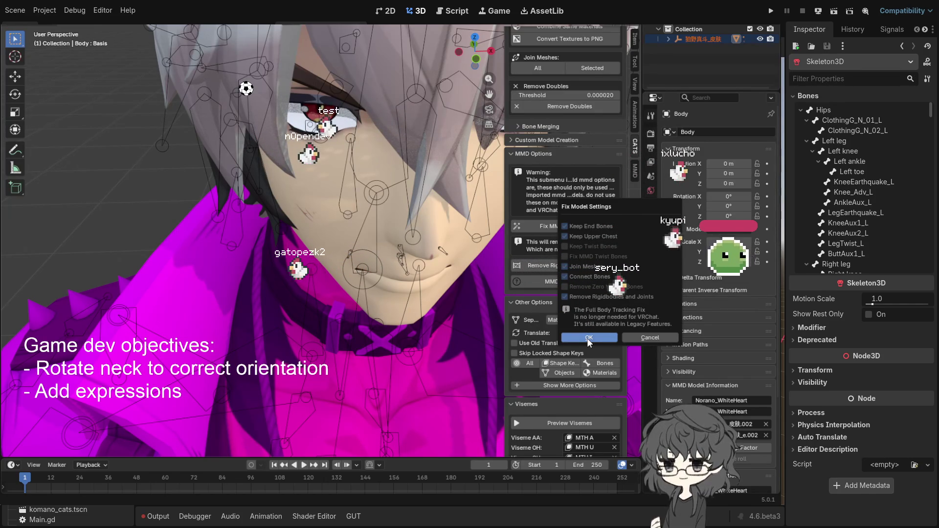
pyautogui.click(643, 338)
pyautogui.click(346, 143)
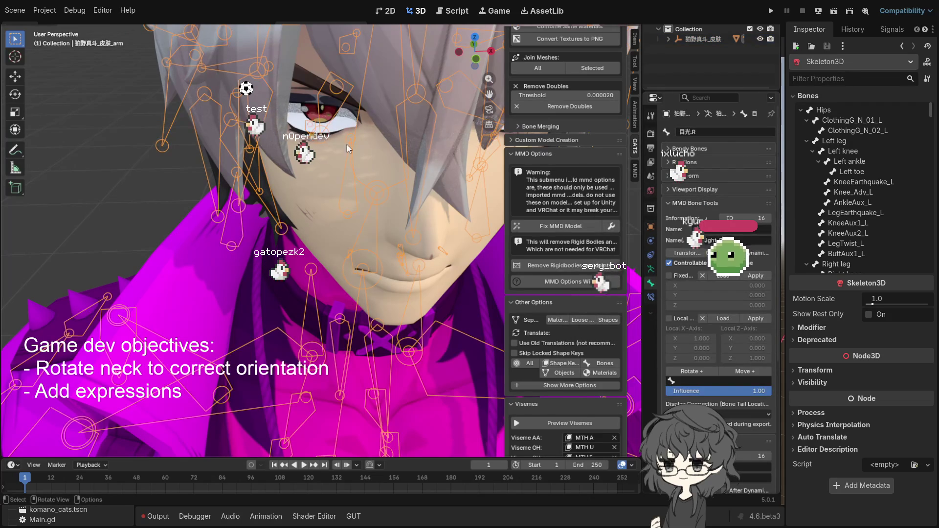
pyautogui.press('Tab')
pyautogui.click(333, 140)
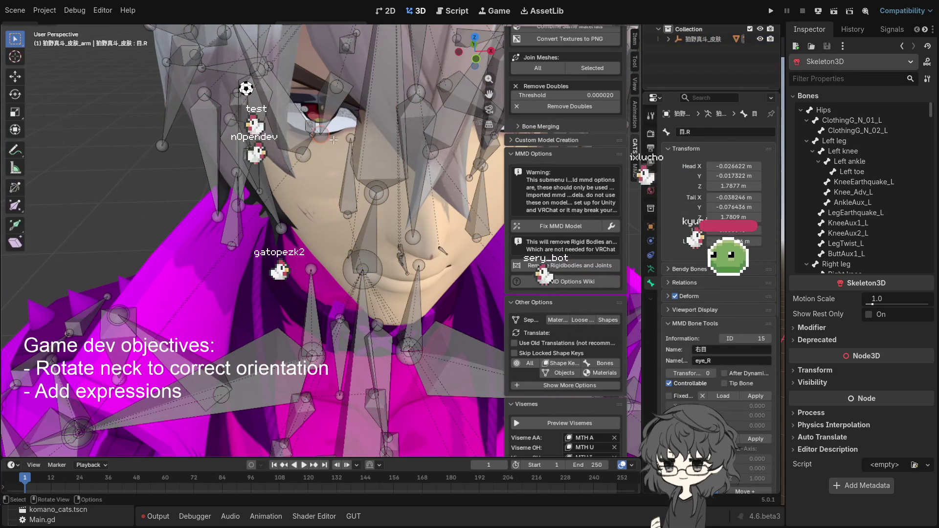
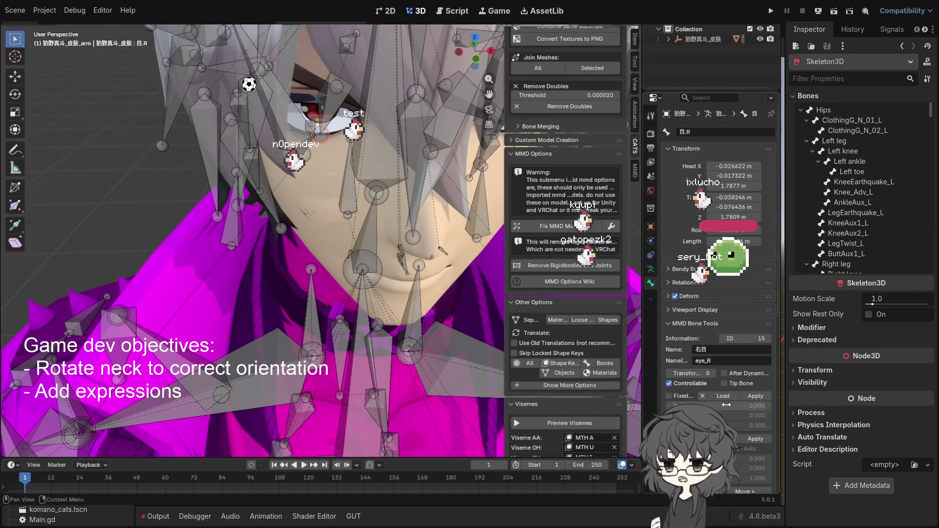
# Orbit around the character's head and select the right eye-light bone.
pyautogui.scroll(-6, 719, 386)
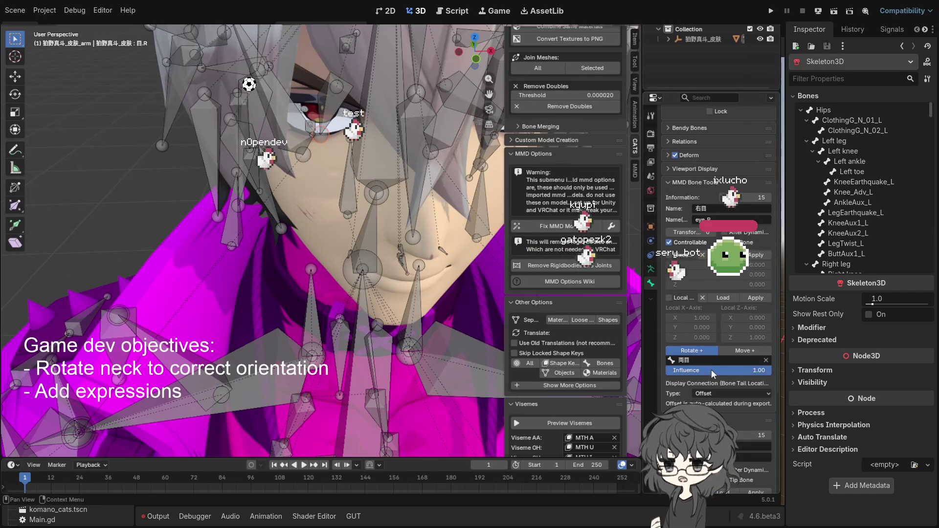
pyautogui.scroll(6, 712, 374)
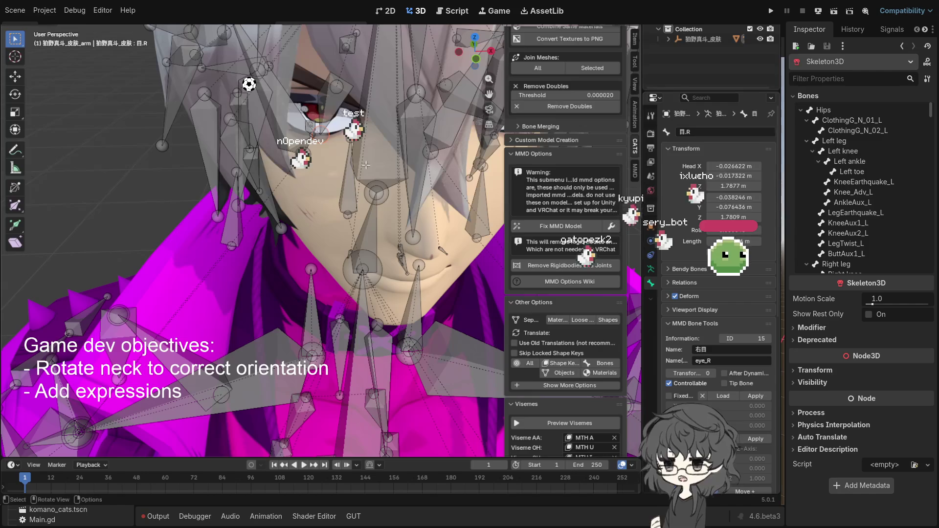
pyautogui.moveTo(370, 164); pyautogui.dragTo(337, 156)
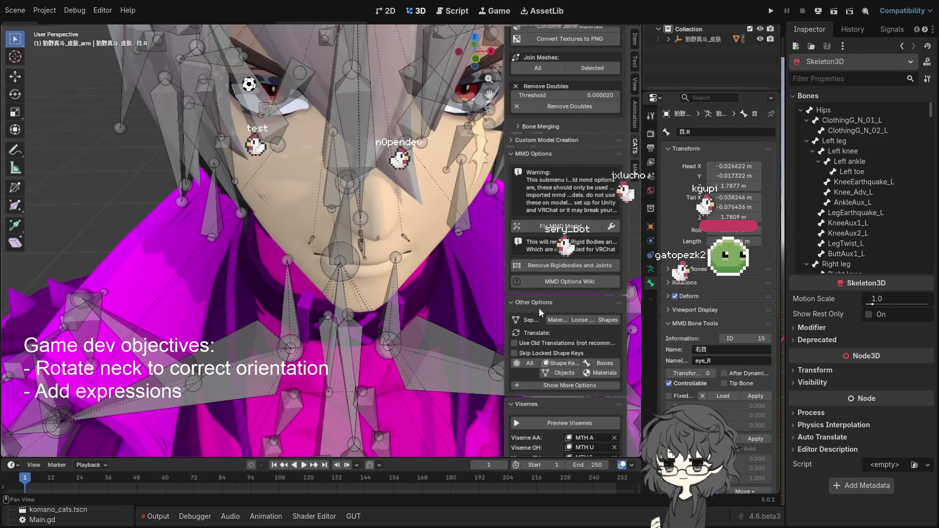
pyautogui.scroll(-5, 550, 323)
pyautogui.scroll(-4, 548, 320)
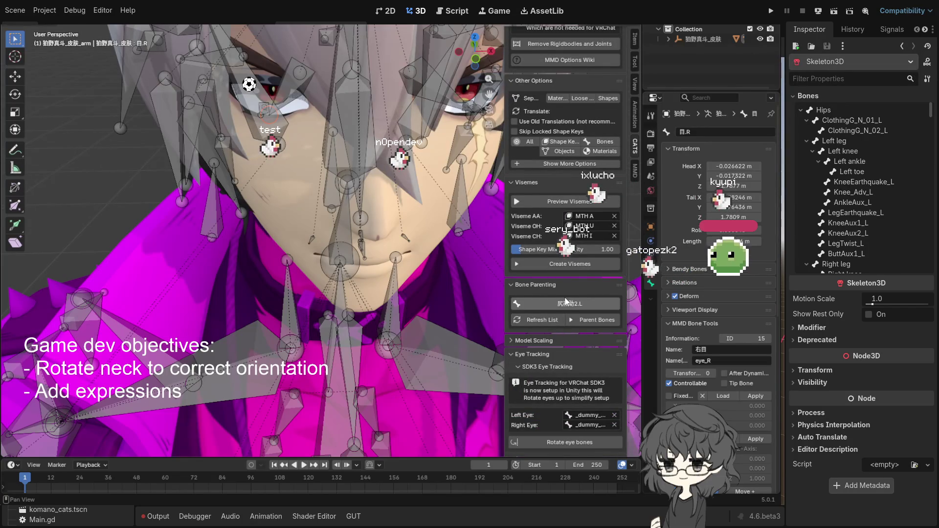
pyautogui.scroll(-4, 559, 295)
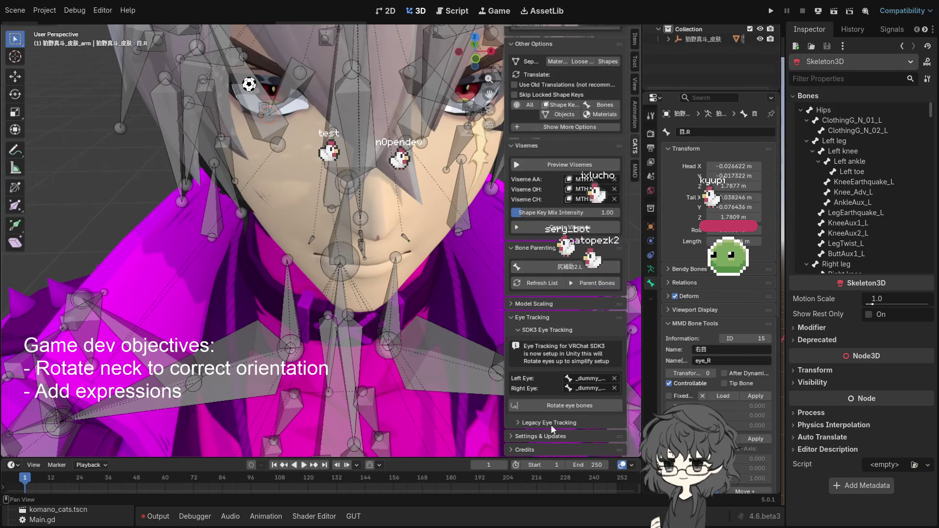
pyautogui.moveTo(342, 196); pyautogui.dragTo(369, 209)
pyautogui.click(299, 194)
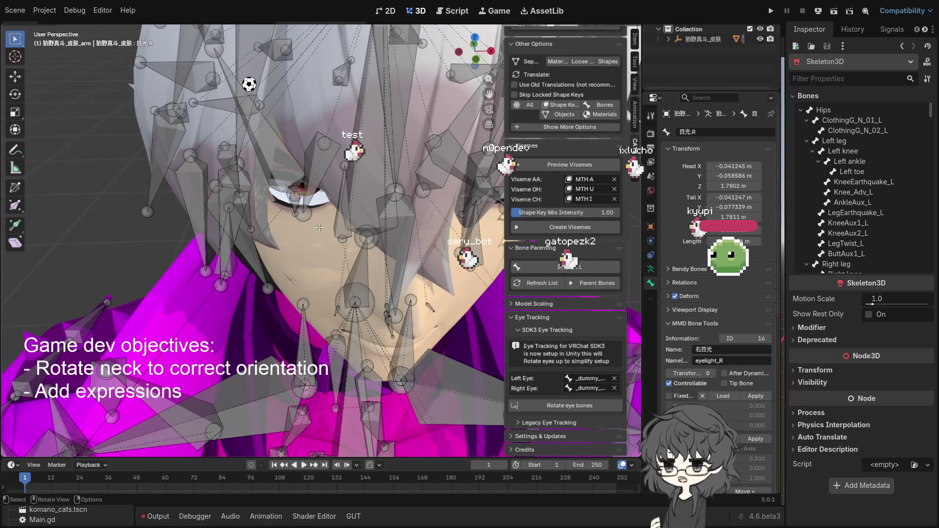
pyautogui.scroll(5, 578, 307)
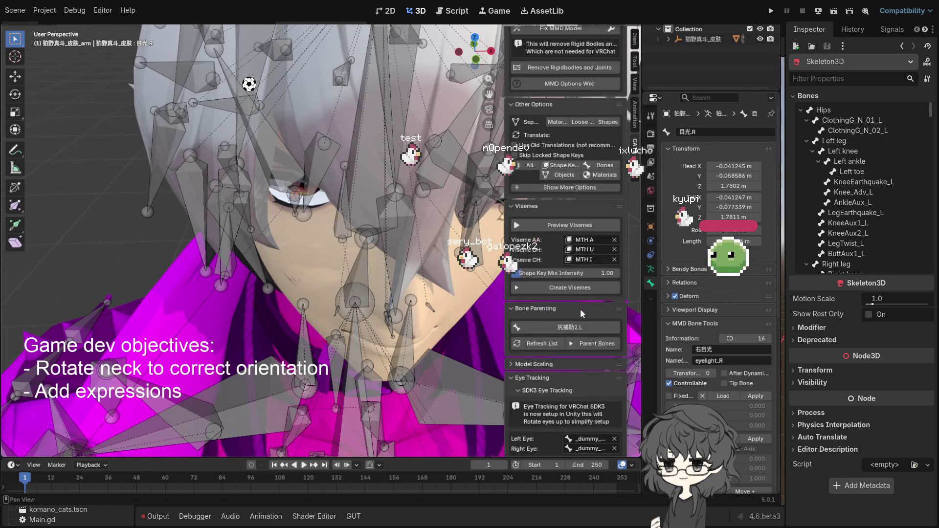
pyautogui.scroll(-3, 582, 309)
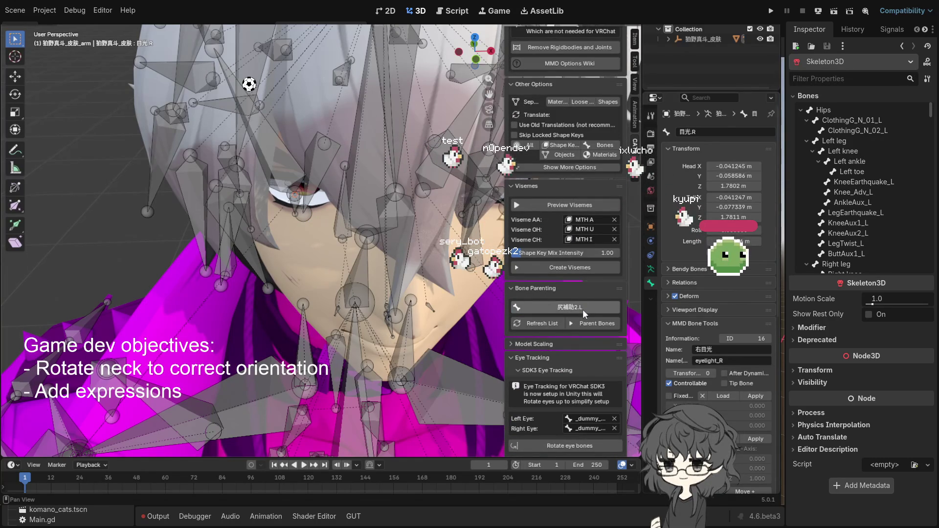
pyautogui.scroll(2, 582, 309)
pyautogui.scroll(-2, 582, 309)
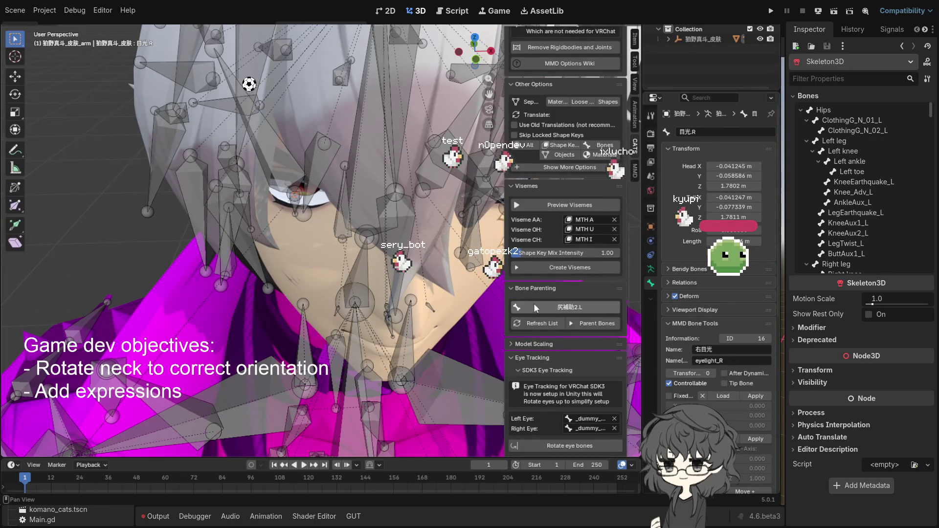
pyautogui.scroll(2, 580, 309)
pyautogui.scroll(2, 578, 309)
pyautogui.scroll(3, 577, 310)
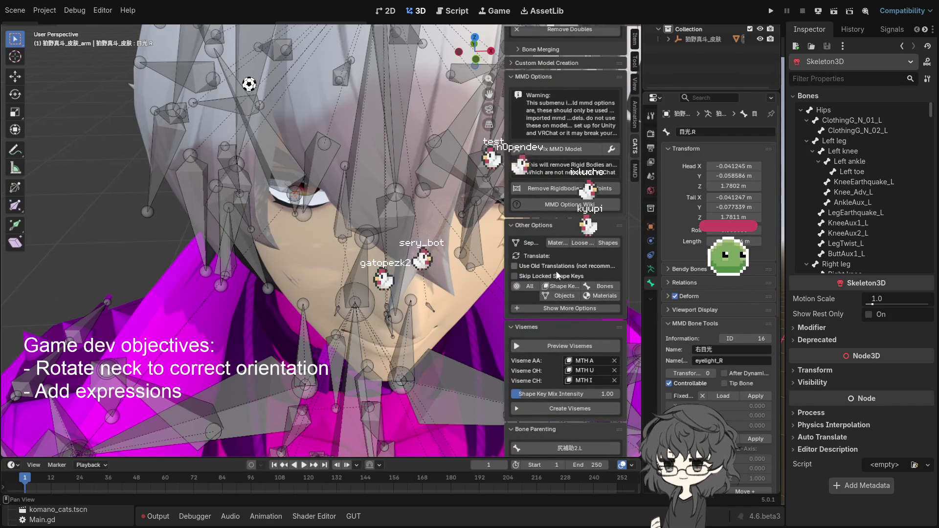
# Run CATS Translate: All, then turn the model forward and zoom out to see it whole.
pyautogui.click(527, 285)
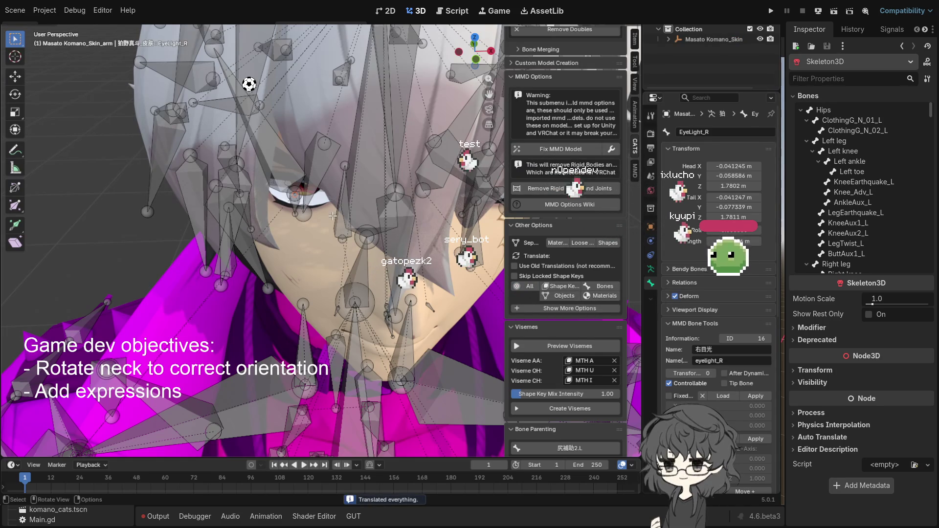
pyautogui.scroll(-6, 332, 216)
pyautogui.moveTo(338, 230); pyautogui.dragTo(440, 235)
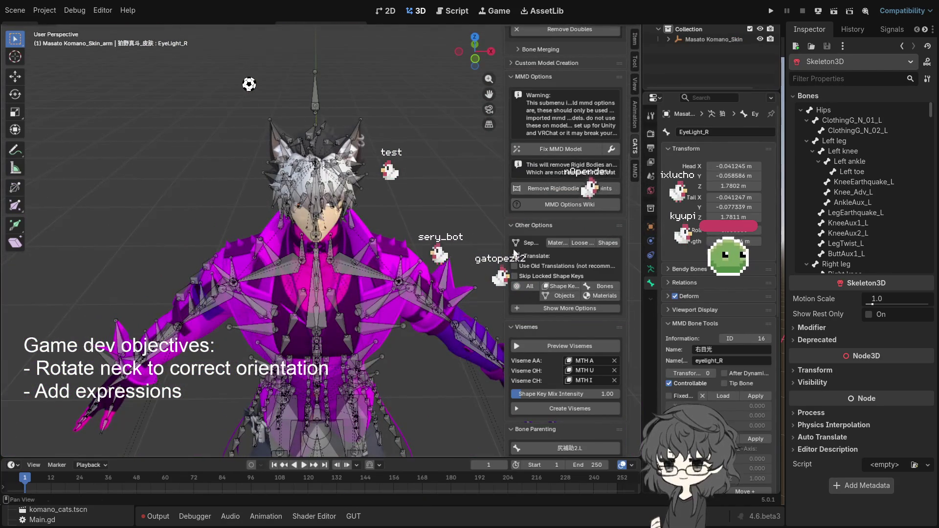
pyautogui.scroll(10, 556, 277)
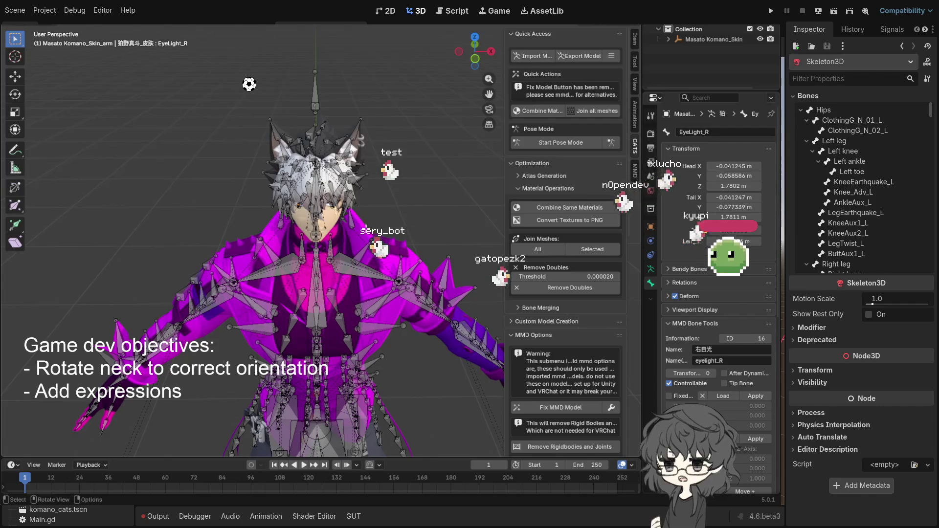
pyautogui.scroll(-8, 367, 224)
pyautogui.press('ctrl')
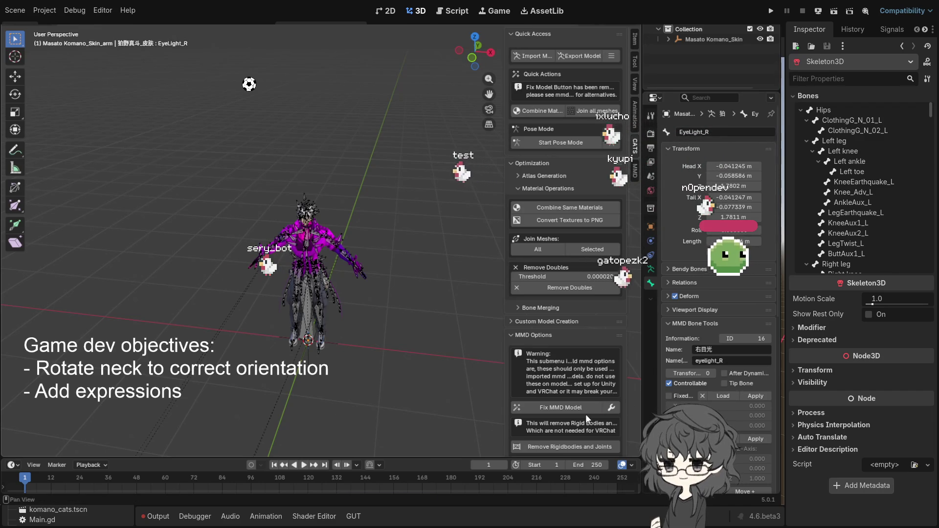
# Save the translated model as Komano_cats_2.blend and browse the File > Import formats.
pyautogui.hotkey('ctrl', 's')
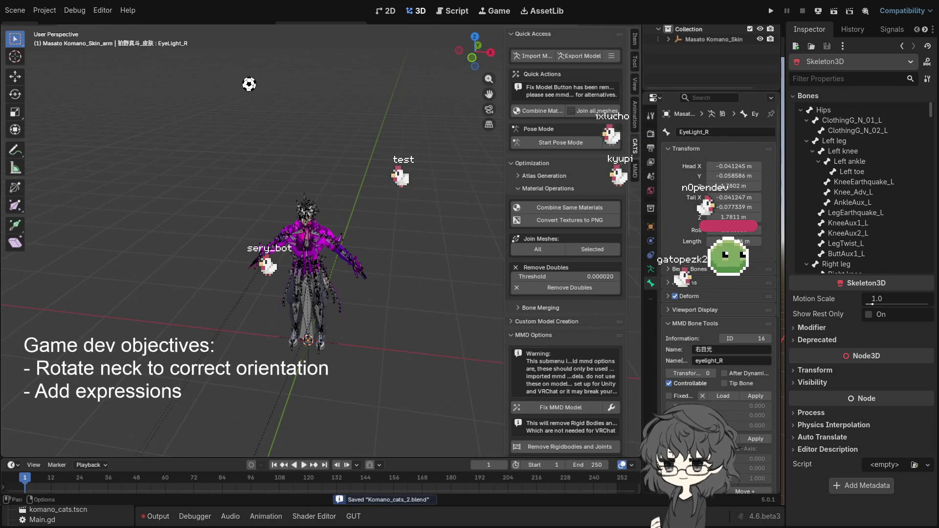
pyautogui.press('F4')
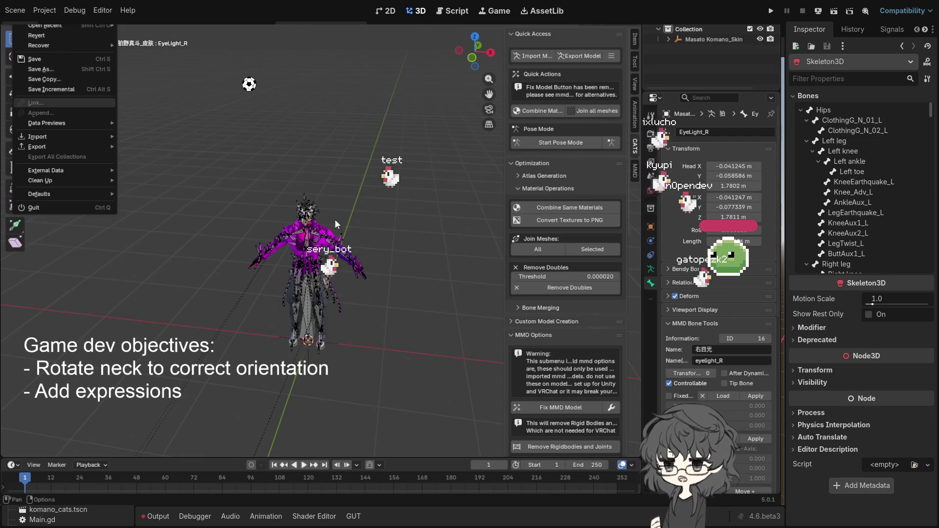
pyautogui.press('Escape')
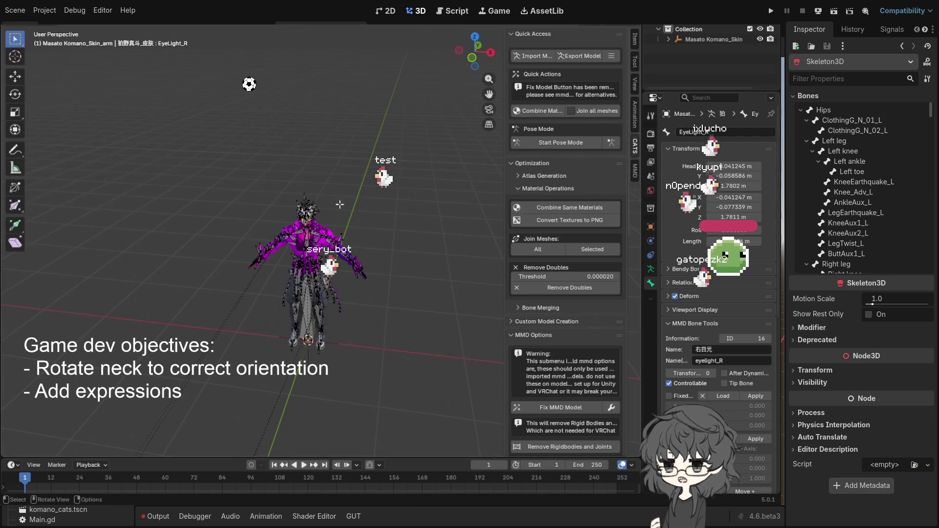
pyautogui.press('F4')
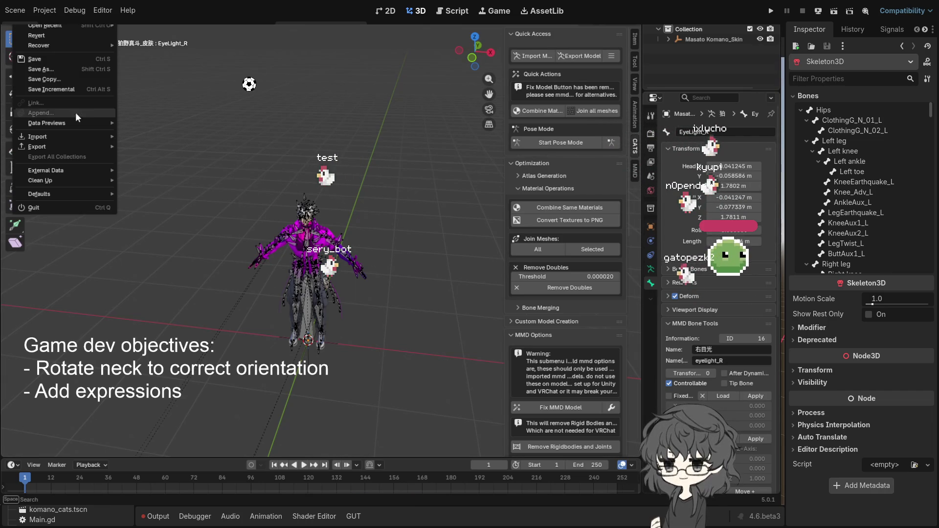
pyautogui.moveTo(85, 125)
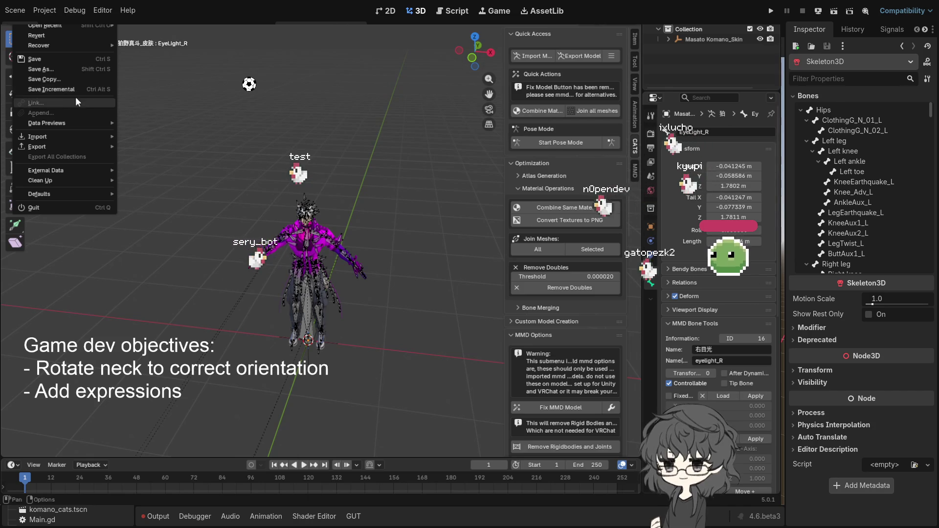
pyautogui.moveTo(28, 133)
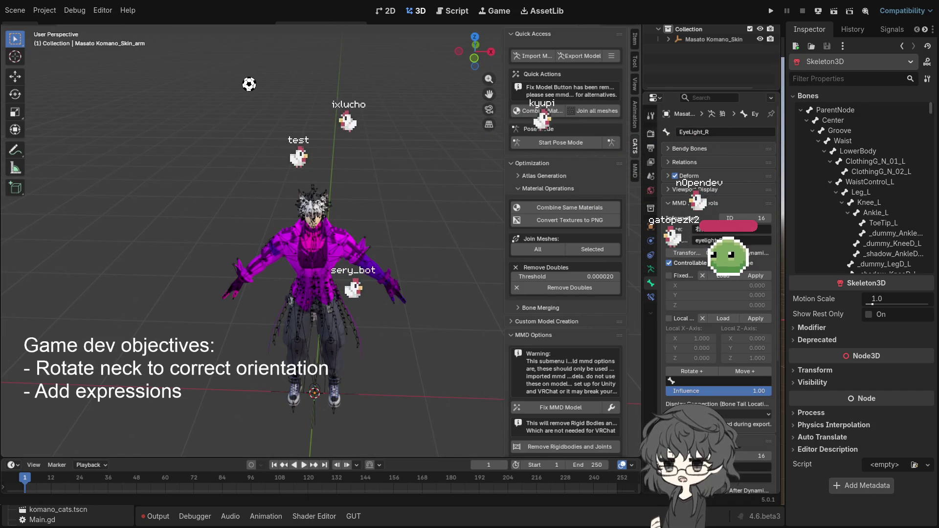
# Check the elbow bone's pose (Position 6.02, -0.376, 0.0; Scale 1.0), then select ShoulderAuxC_R in edit mode.
pyautogui.click(898, 265)
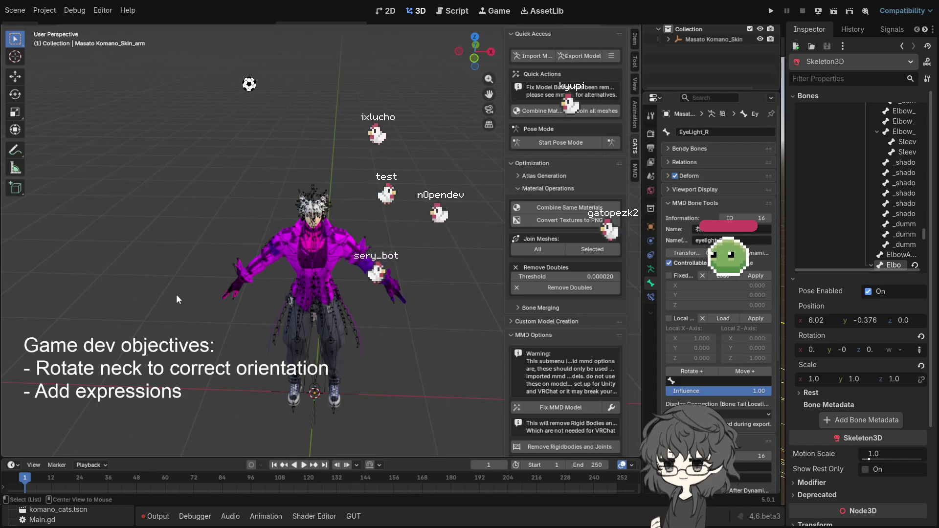
pyautogui.press('Tab')
pyautogui.click(292, 249)
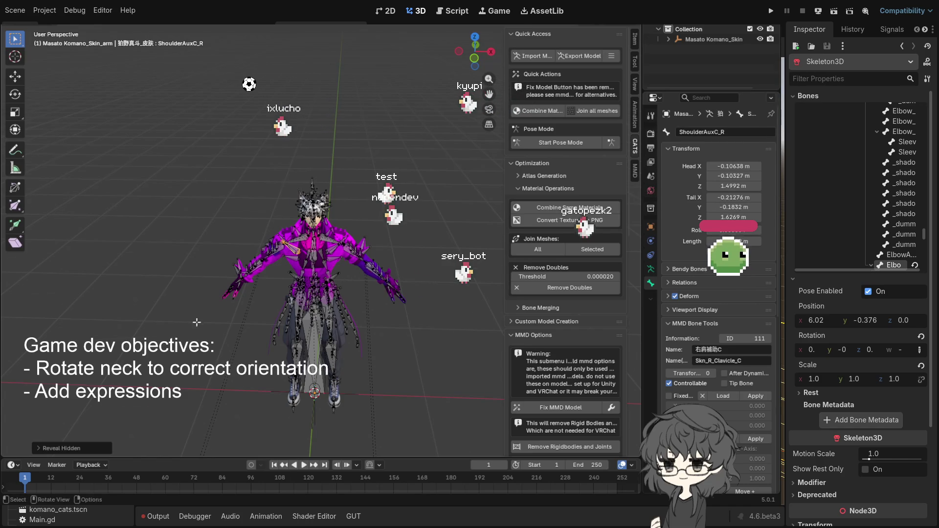
# View the whole character, cancel the Delete menu, and save Komano_cats_2.blend again.
pyautogui.scroll(-8, 194, 320)
pyautogui.moveTo(194, 320)
pyautogui.mouseDown()
pyautogui.moveTo(470, 242)
pyautogui.moveTo(411, 308)
pyautogui.moveTo(452, 280)
pyautogui.mouseUp()
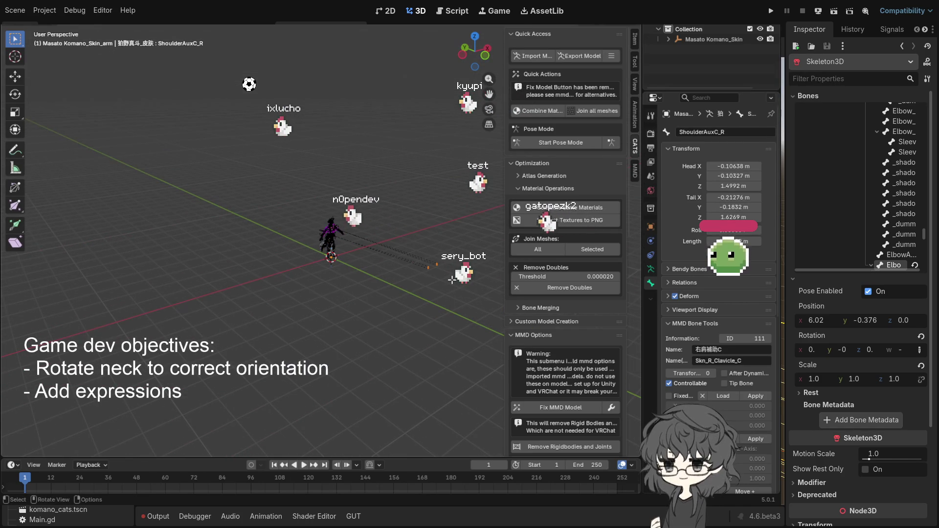
pyautogui.press('x')
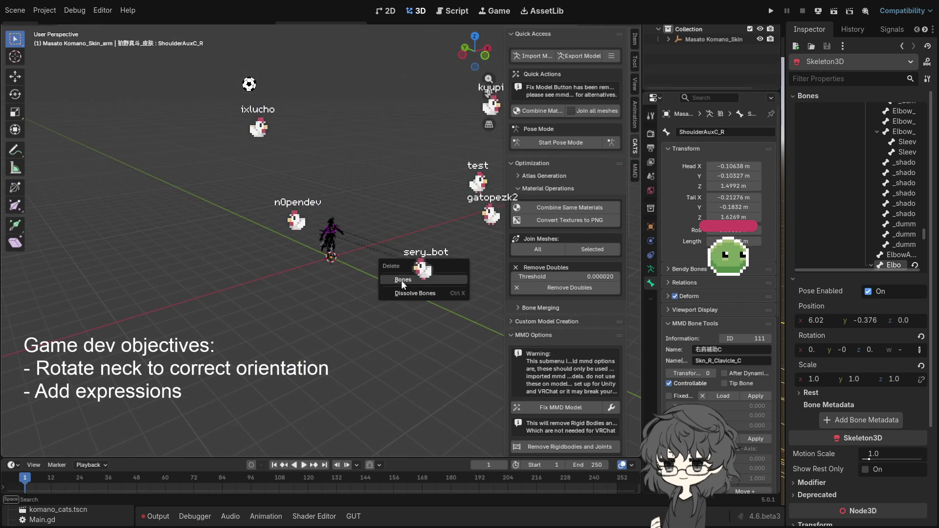
pyautogui.click(406, 280)
pyautogui.scroll(6, 414, 295)
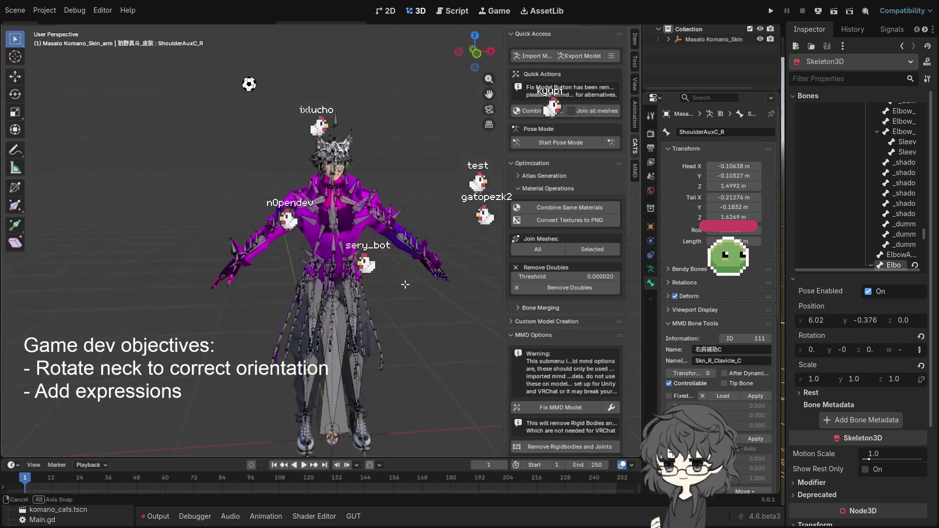
pyautogui.moveTo(414, 295); pyautogui.dragTo(408, 313)
pyautogui.hotkey('ctrl', 's')
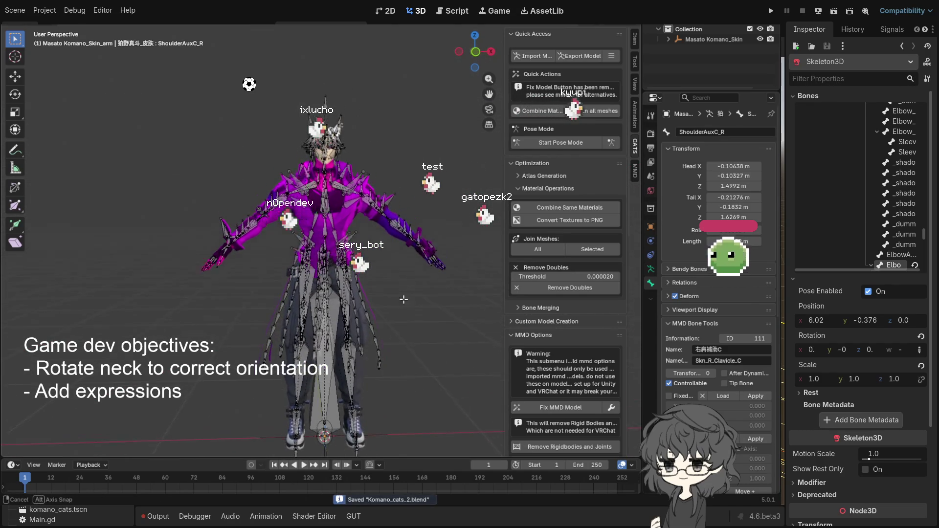
pyautogui.scroll(5, 407, 314)
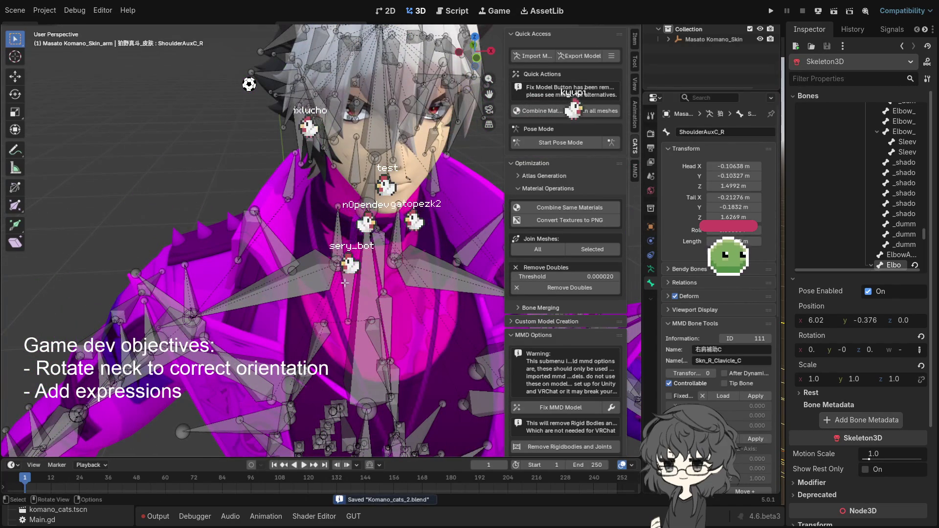
# Select Masato Komano_Skin in the Outliner and expand its armature to show Pose and Body.
pyautogui.click(717, 38)
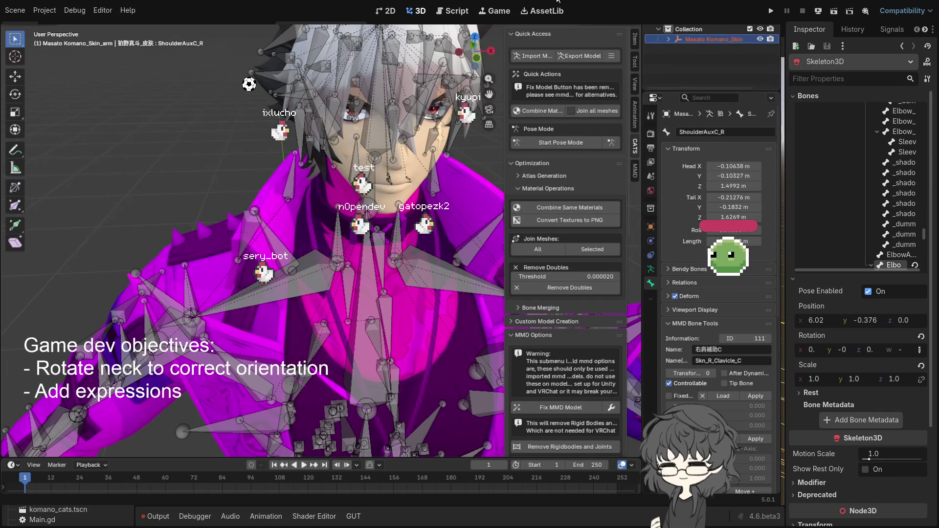
pyautogui.click(668, 39)
pyautogui.click(701, 49)
pyautogui.click(682, 49)
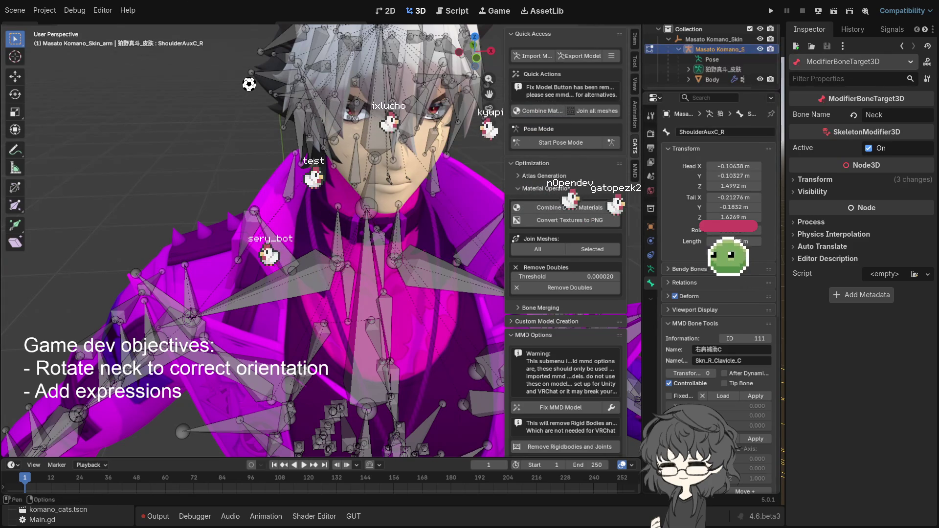
# Bring up the File > Export format list showing FBX and glTF 2.0.
pyautogui.press('F4')
pyautogui.press('Escape')
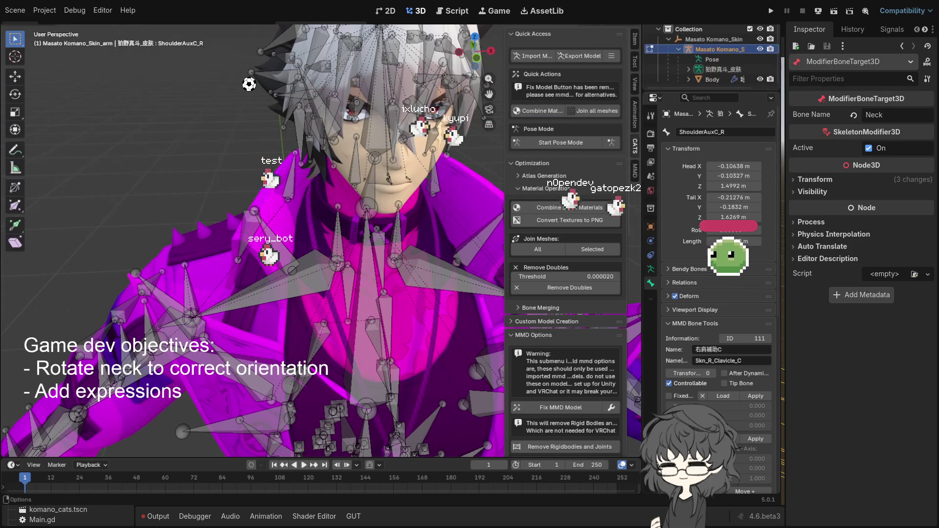
pyautogui.press('F4')
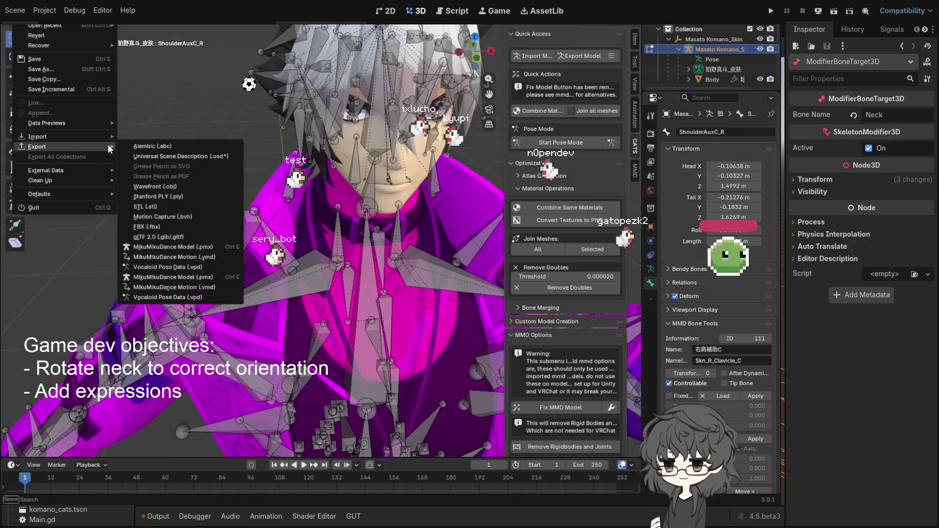
# Run CATS Fix MMD Model, then box-select the whole character and armature for export.
pyautogui.click(169, 235)
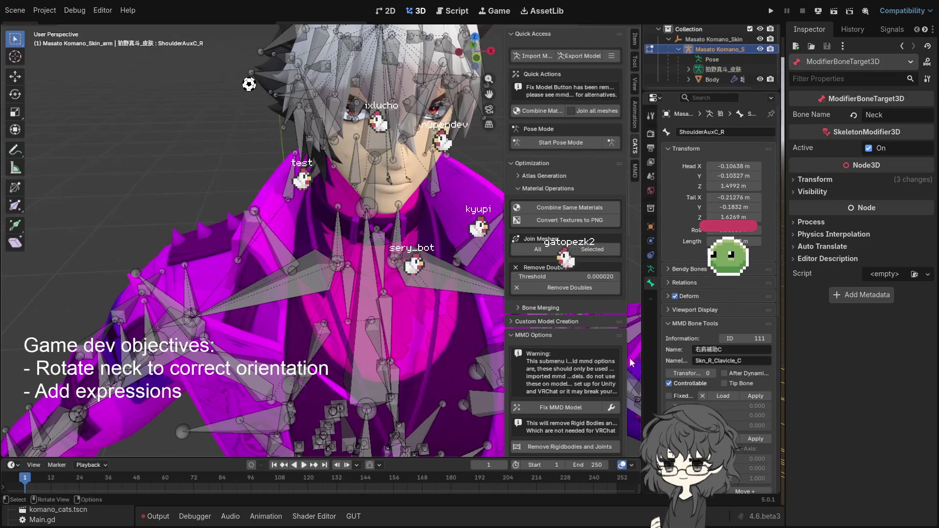
pyautogui.click(594, 408)
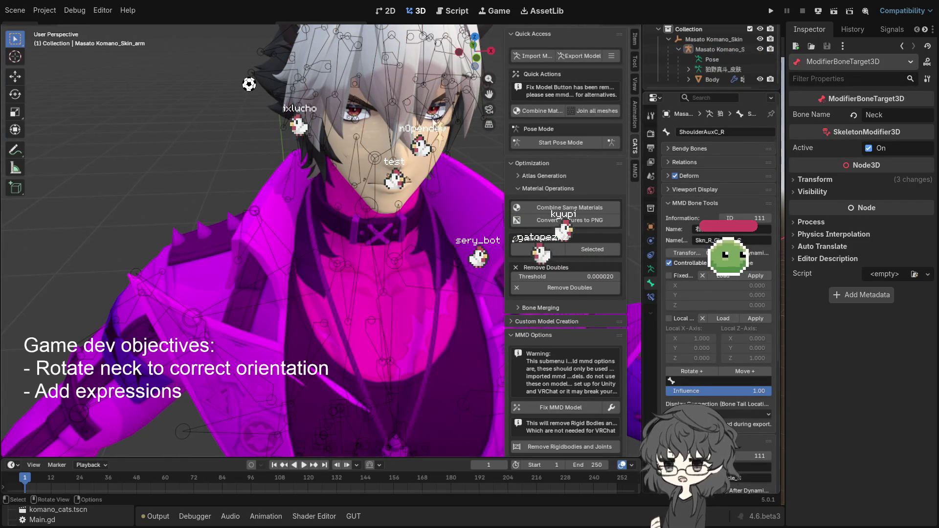
pyautogui.scroll(-5, 379, 139)
pyautogui.moveTo(207, 167); pyautogui.dragTo(470, 429)
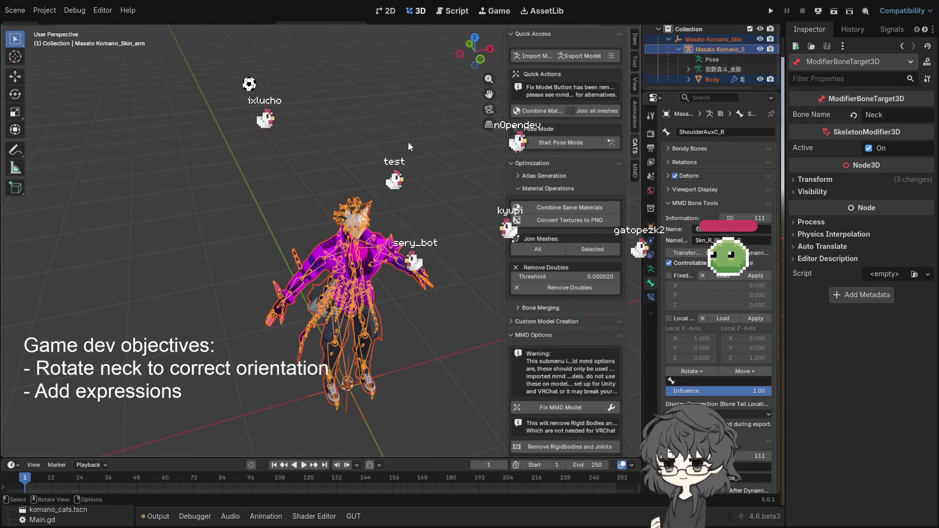
pyautogui.press('F4')
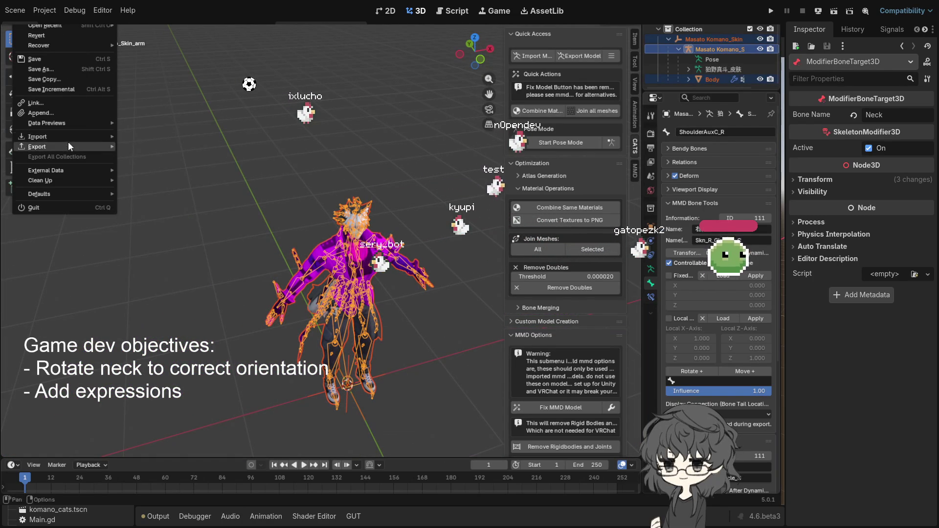
pyautogui.moveTo(66, 147)
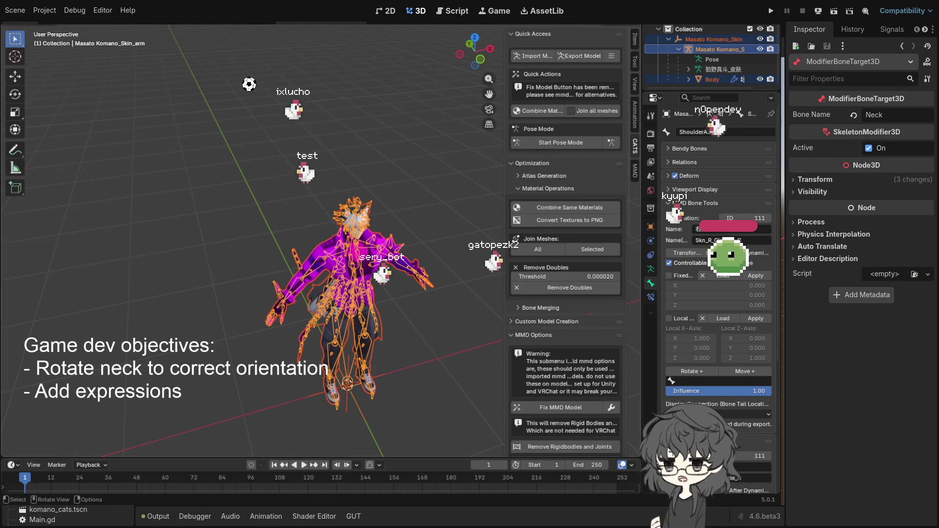
# Select Masato Komano_Skin, make Scene Collection active, and bring up the File > New templates.
pyautogui.click(702, 40)
pyautogui.click(706, 49)
pyautogui.click(697, 38)
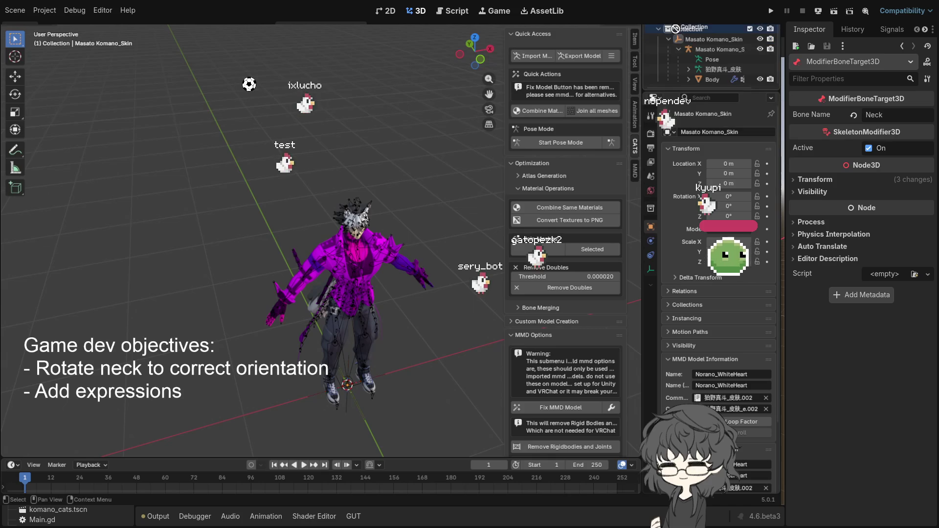
pyautogui.click(691, 26)
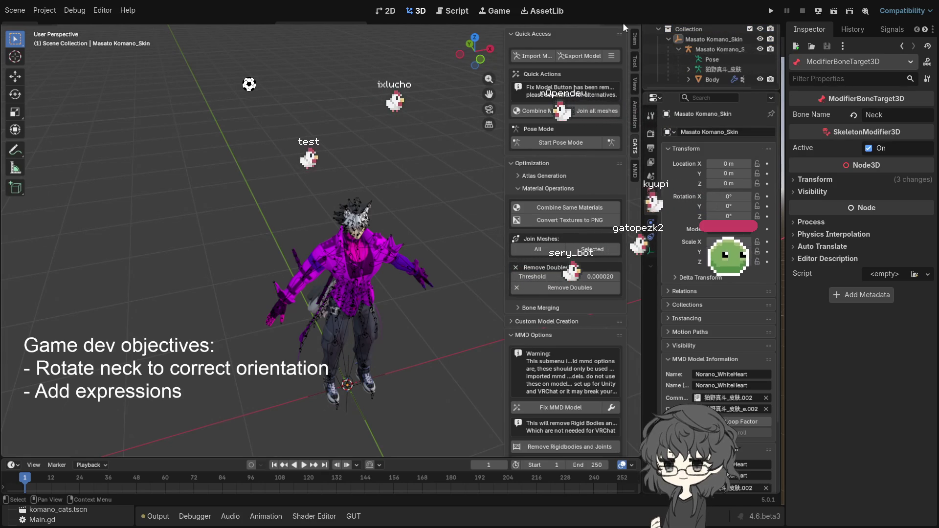
pyautogui.press('F4')
# Abandon the new template file, then select Collection and bring up its context menu.
pyautogui.moveTo(54, 22)
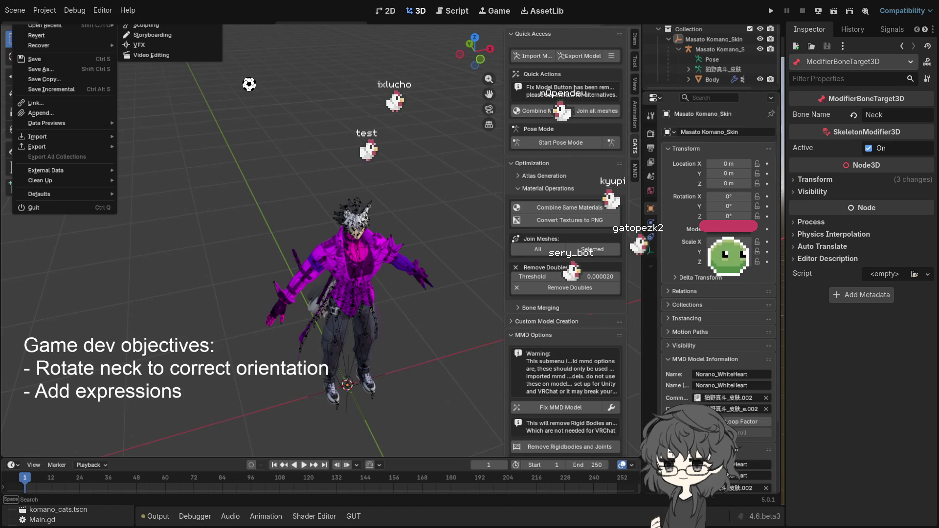
pyautogui.click(152, 55)
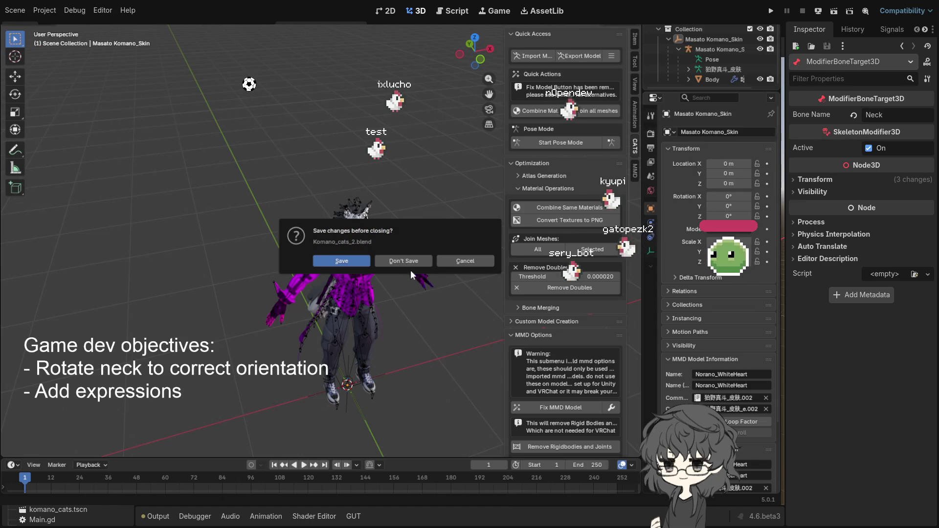
pyautogui.click(688, 29)
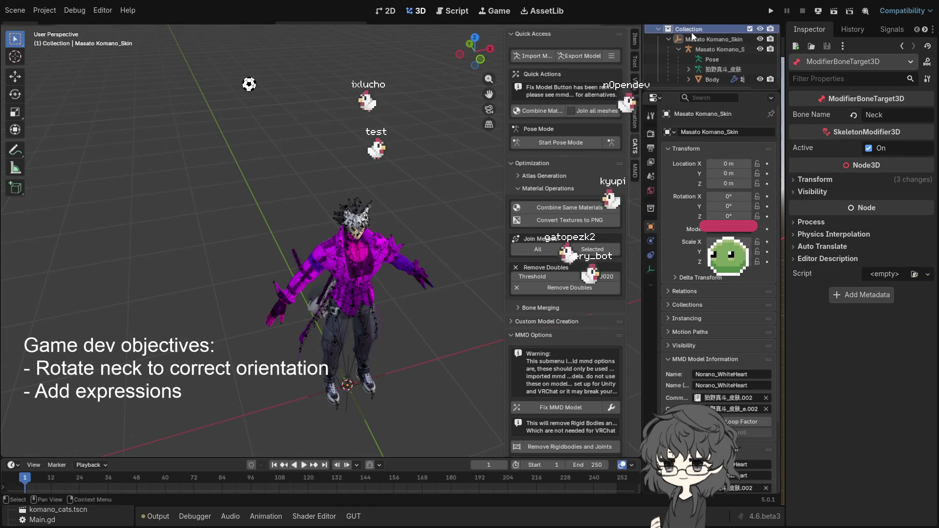
pyautogui.rightClick(686, 29)
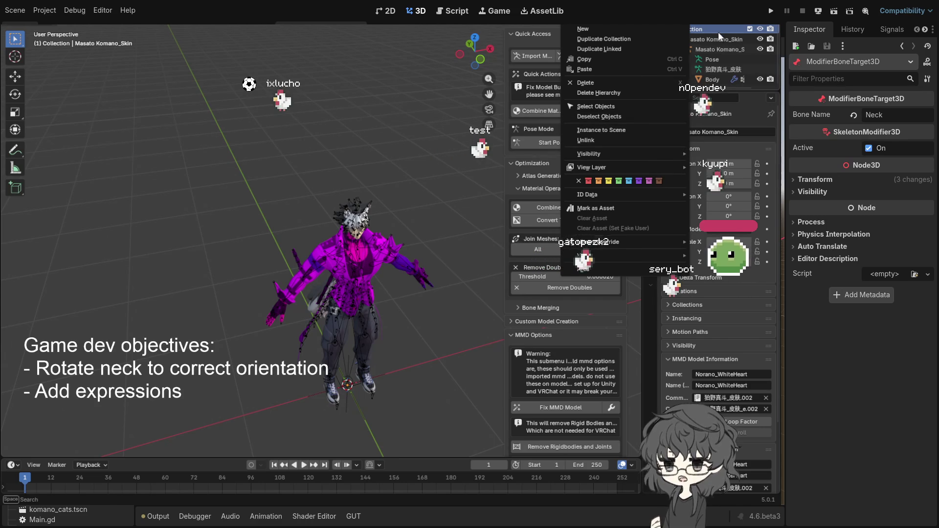
# Use Select Hierarchy on Masato Komano_Skin to select it along with Body and its other children.
pyautogui.rightClick(697, 37)
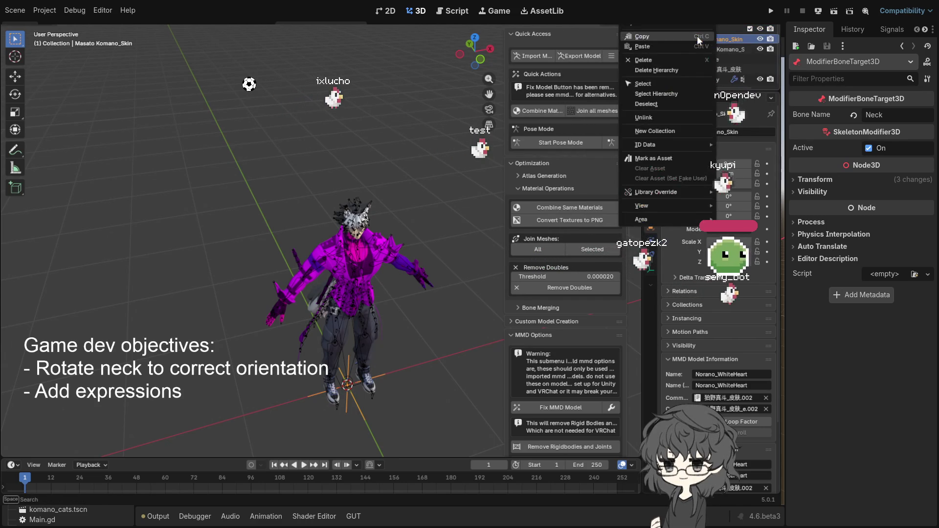
pyautogui.click(678, 94)
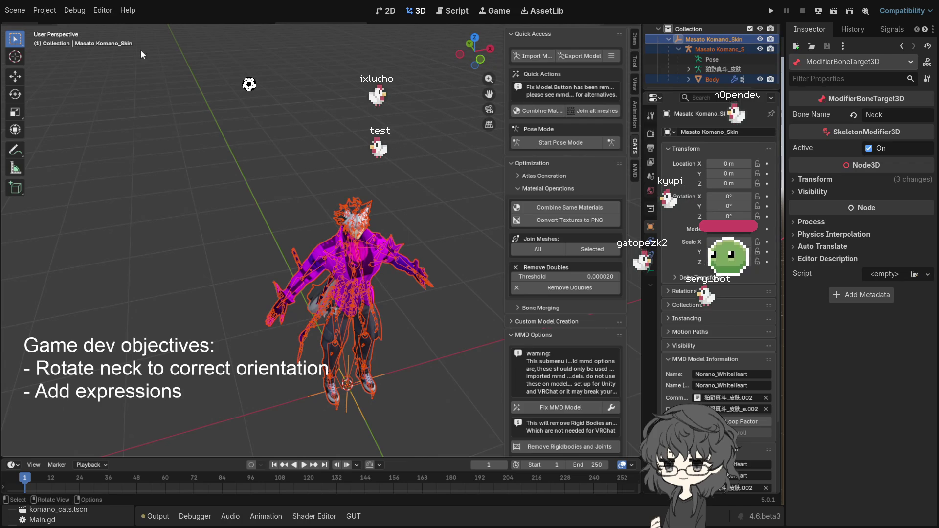
pyautogui.press('F4')
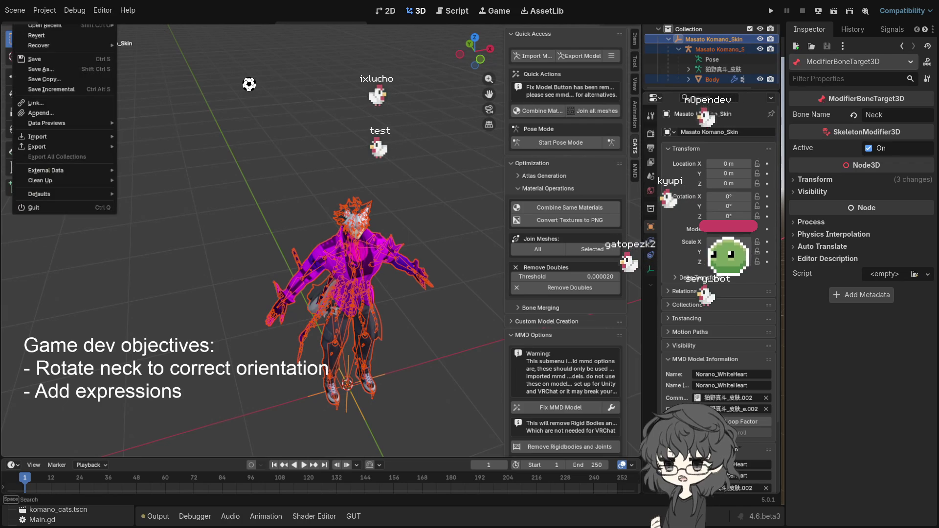
# Close the export menu without exporting and run CATS Fix MMD Model on the rig.
pyautogui.moveTo(85, 180)
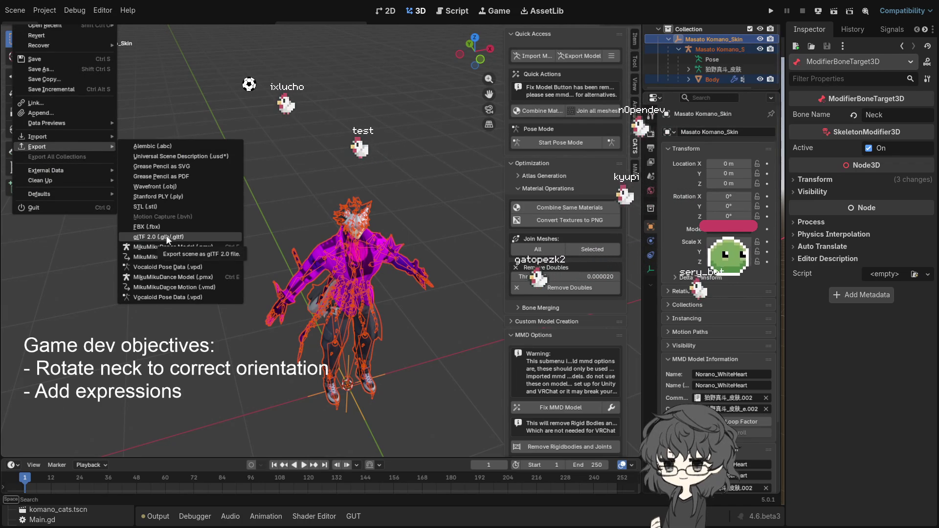
pyautogui.press('Escape')
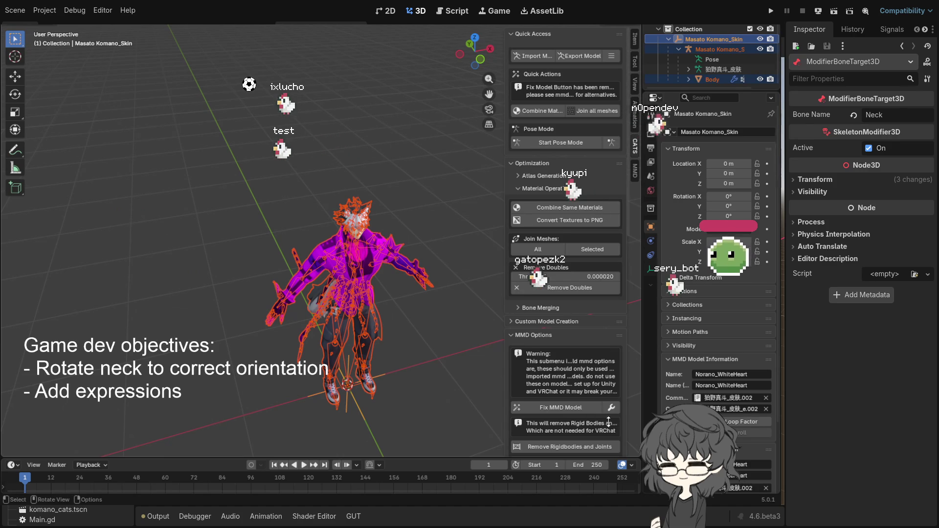
pyautogui.click(602, 412)
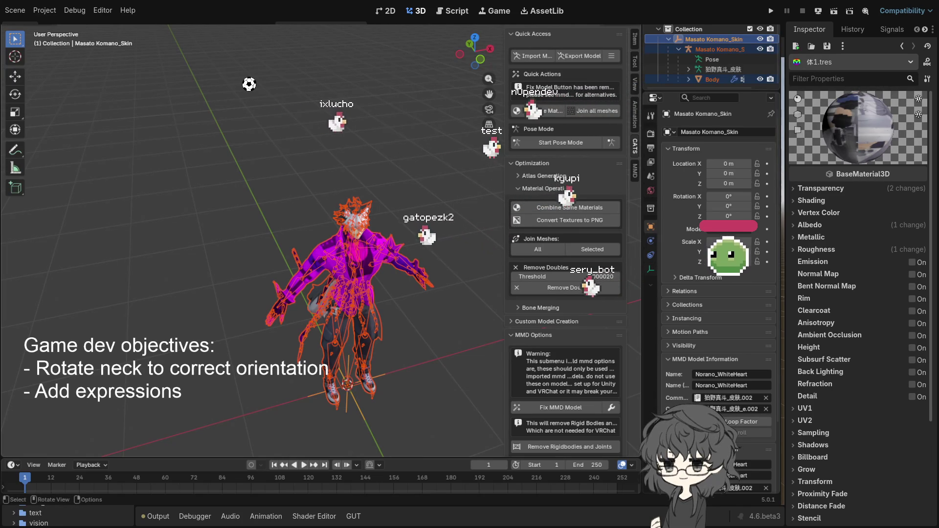
# Scroll through the imported .tres material files in Godot's FileSystem dock.
pyautogui.scroll(-3, 69, 518)
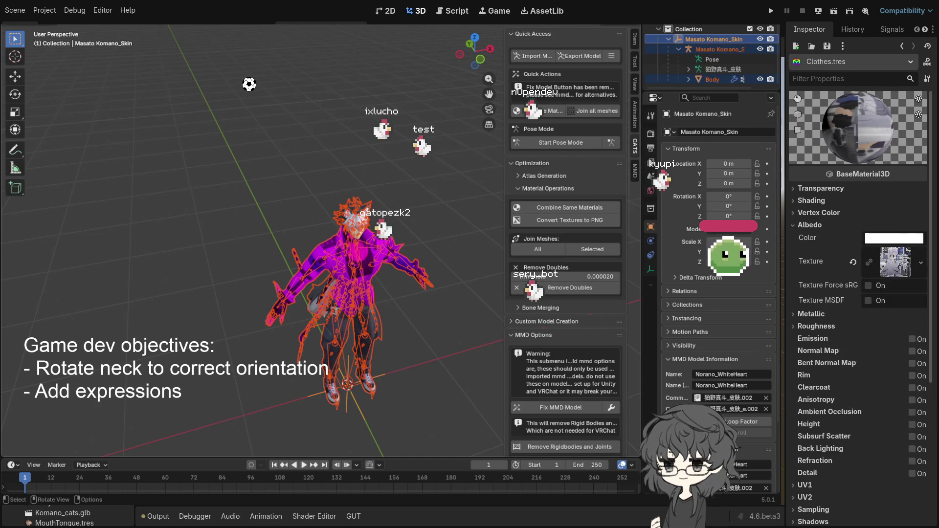
pyautogui.scroll(2, 69, 517)
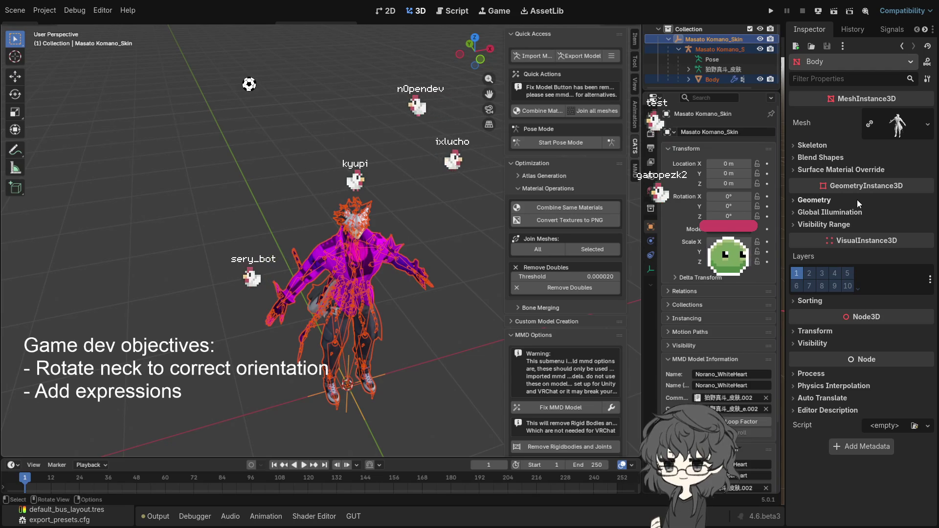
# Check the Body mesh's Skeleton and Surface Material Override sections, then browse the FileSystem to Hair.tres.
pyautogui.click(819, 146)
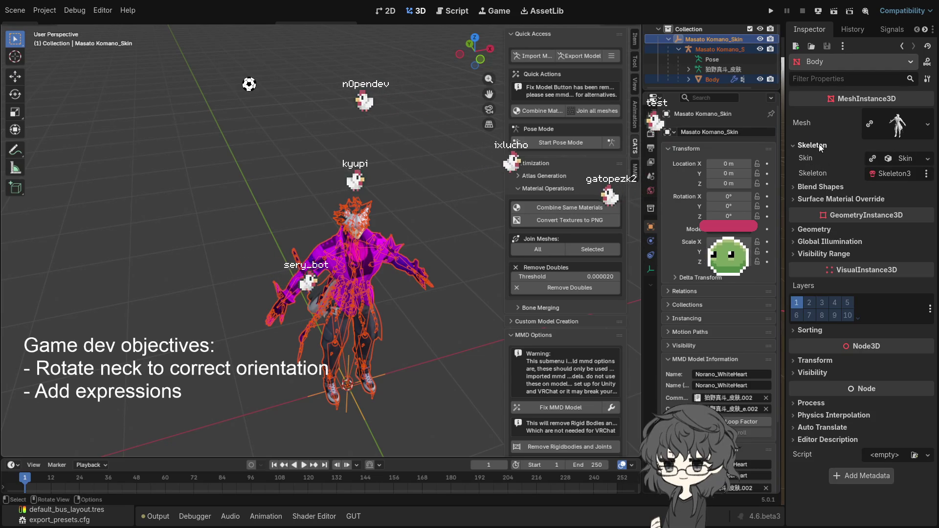
pyautogui.click(823, 199)
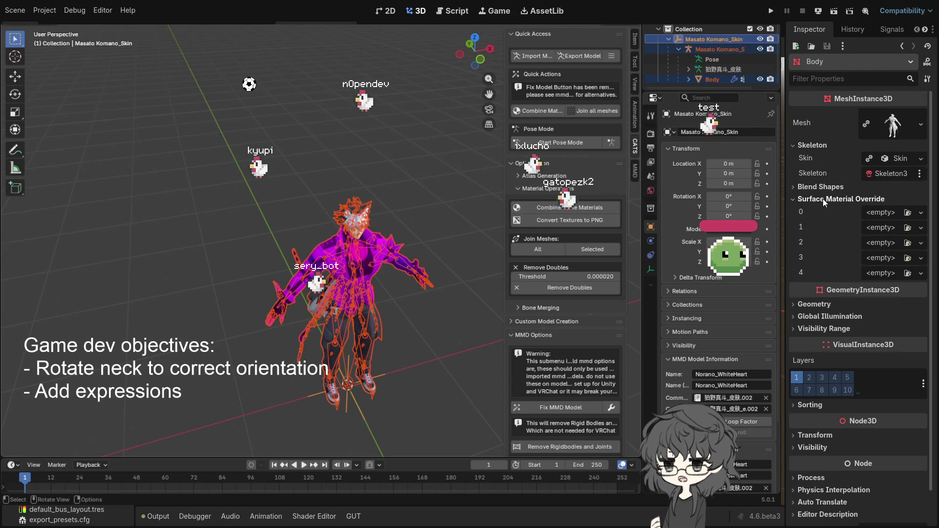
pyautogui.scroll(-5, 70, 515)
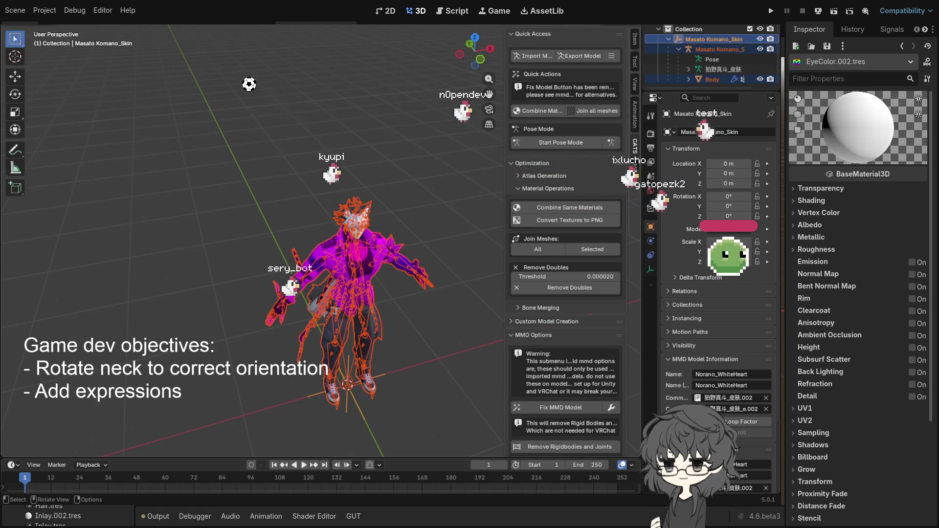
pyautogui.scroll(-2, 68, 516)
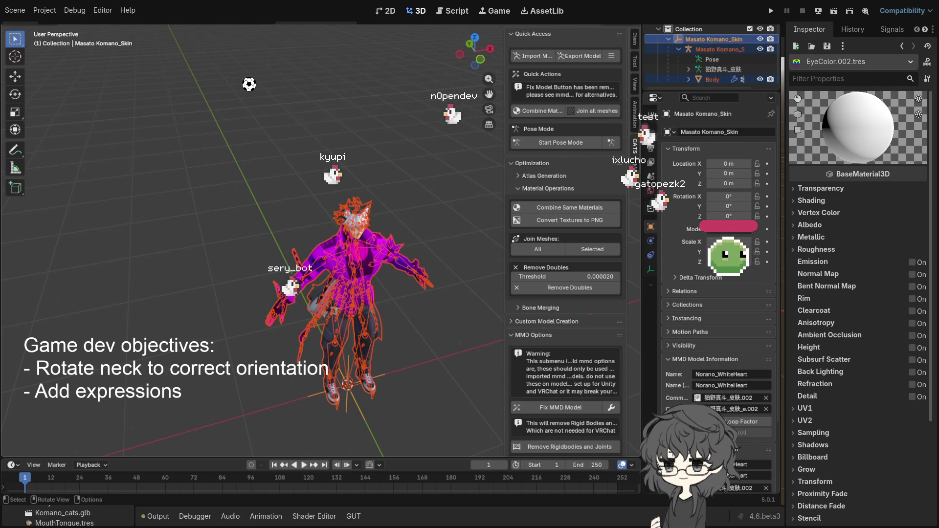
pyautogui.scroll(-2, 68, 516)
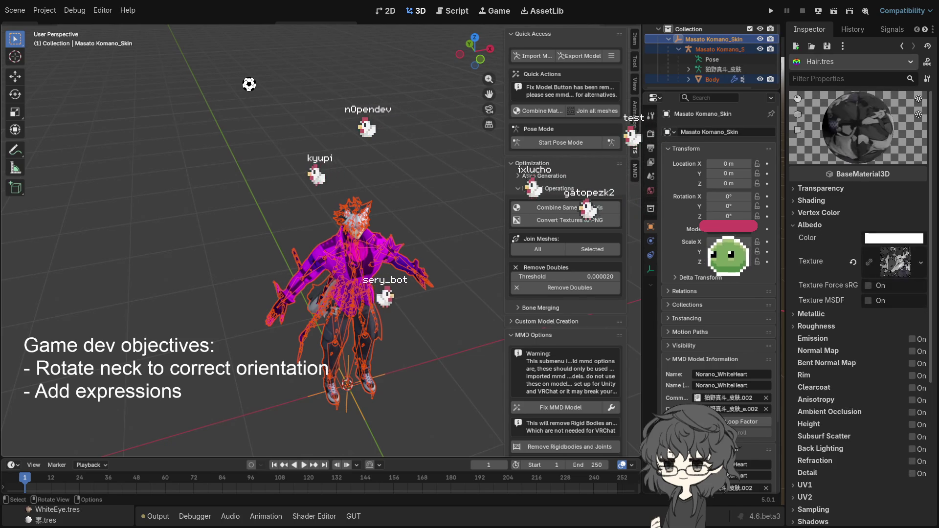
pyautogui.scroll(5, 69, 516)
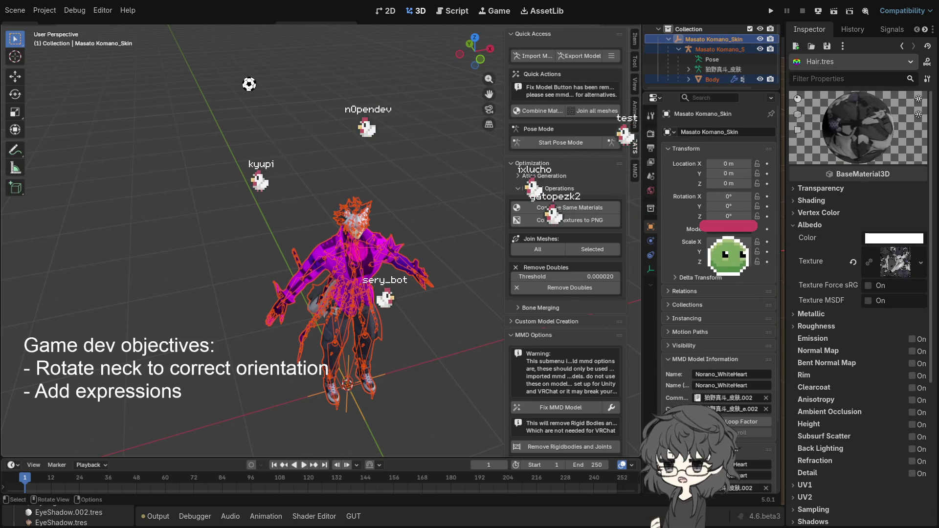
pyautogui.scroll(-3, 69, 516)
pyautogui.scroll(-3, 69, 516)
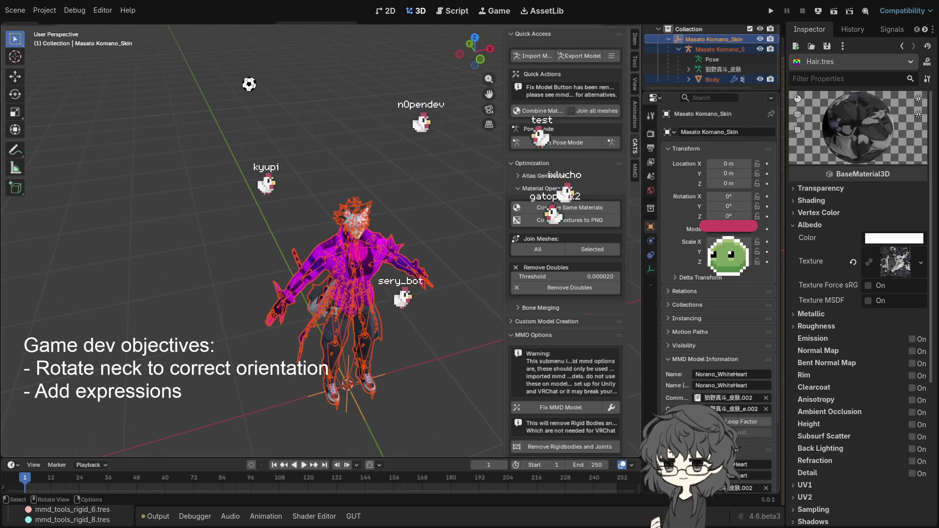
# Orbit and zoom Blender's view onto the character's head, then reselect Godot's Body node.
pyautogui.moveTo(220, 284)
pyautogui.mouseDown()
pyautogui.moveTo(152, 288)
pyautogui.moveTo(257, 207)
pyautogui.mouseUp()
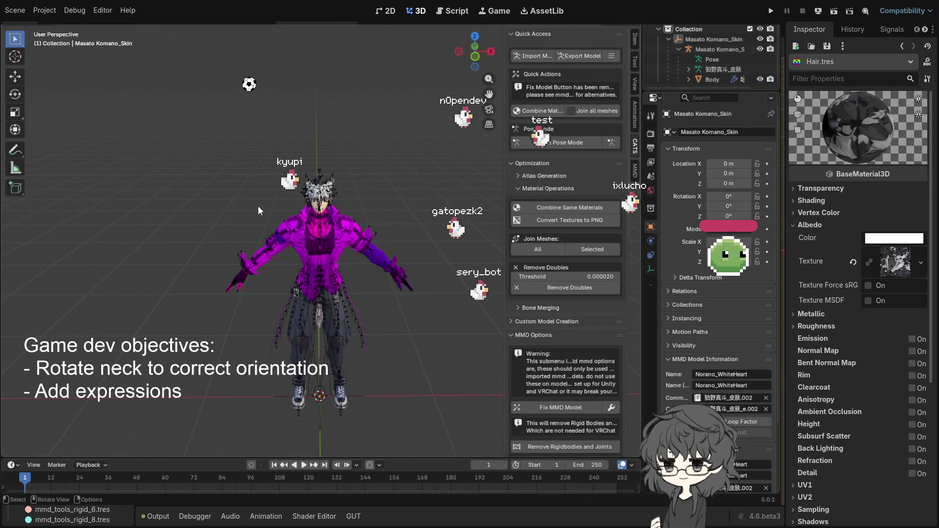
pyautogui.moveTo(401, 170)
pyautogui.mouseDown()
pyautogui.moveTo(314, 142)
pyautogui.moveTo(290, 177)
pyautogui.moveTo(332, 210)
pyautogui.mouseUp()
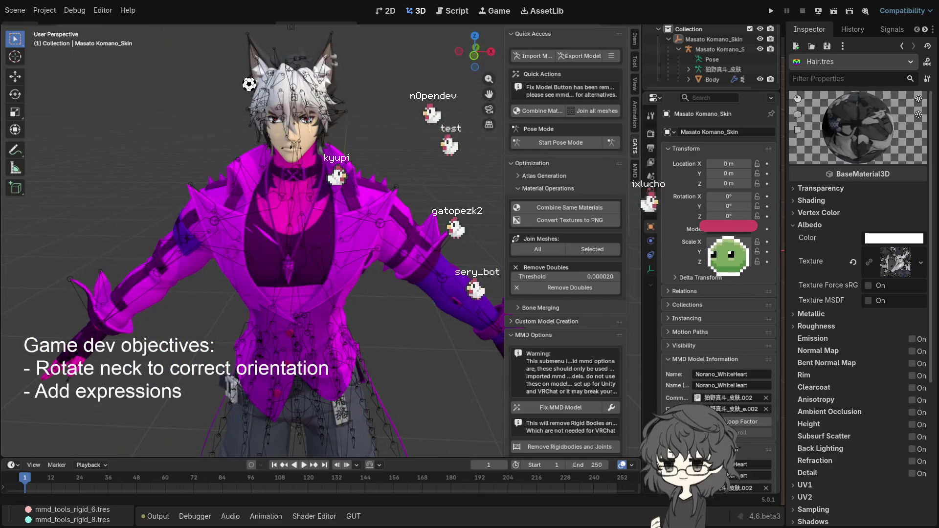
pyautogui.moveTo(288, 181); pyautogui.dragTo(276, 175)
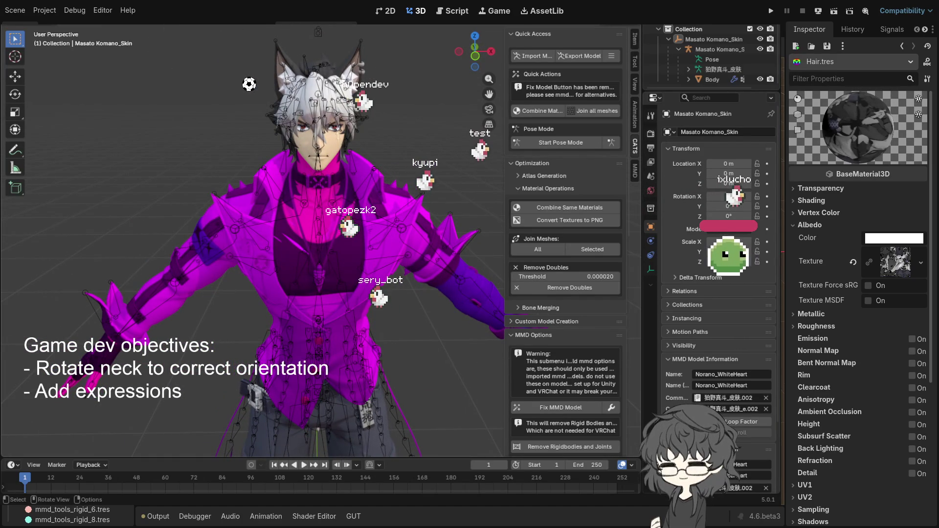
pyautogui.scroll(-1, 287, 243)
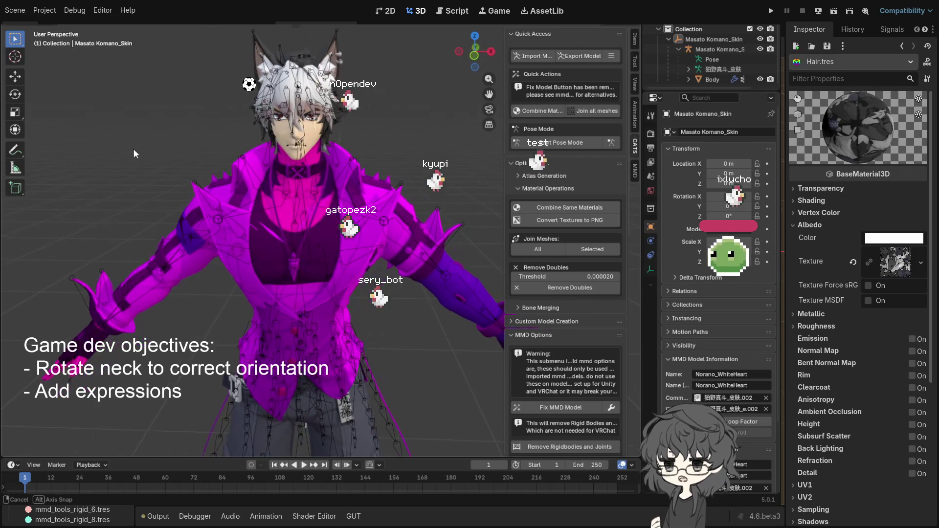
pyautogui.scroll(-2, 287, 244)
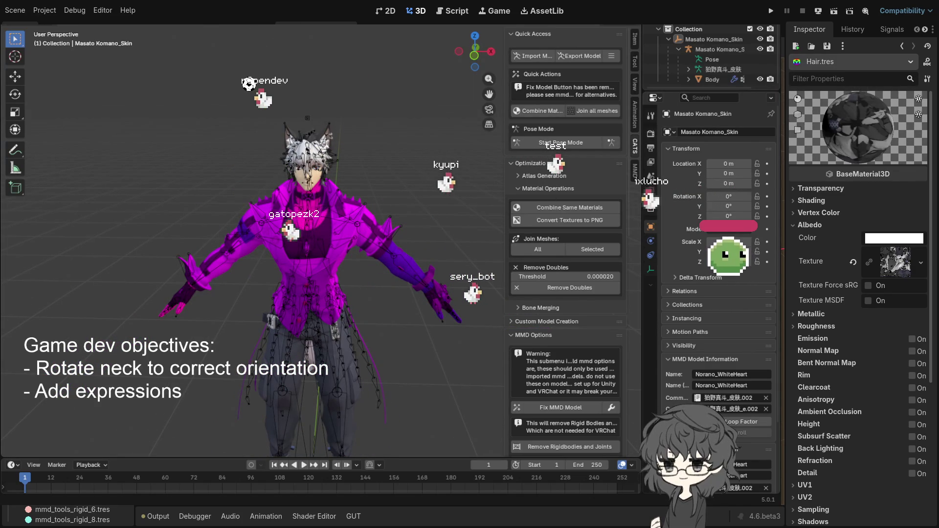
pyautogui.click(712, 79)
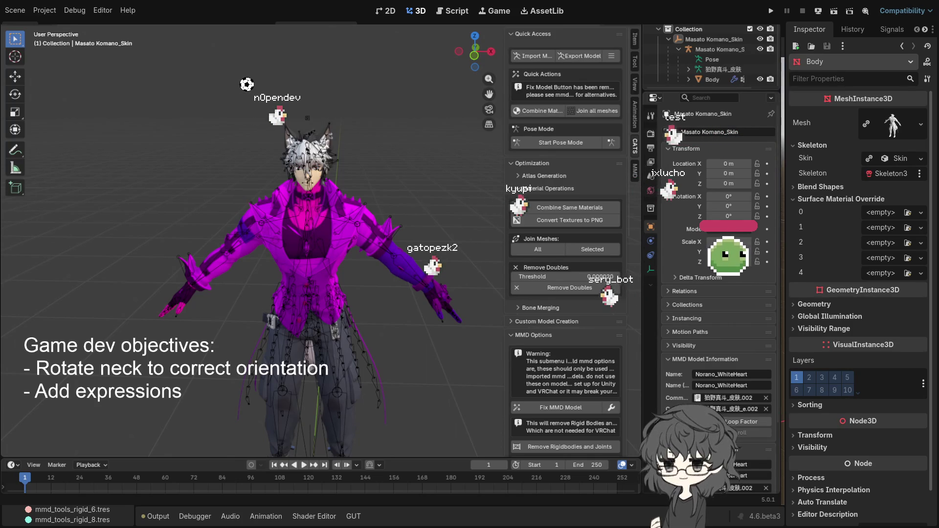
# Delete all three character objects and save the empty scene as Komano_cats_2.blend.
pyautogui.scroll(-5, 273, 274)
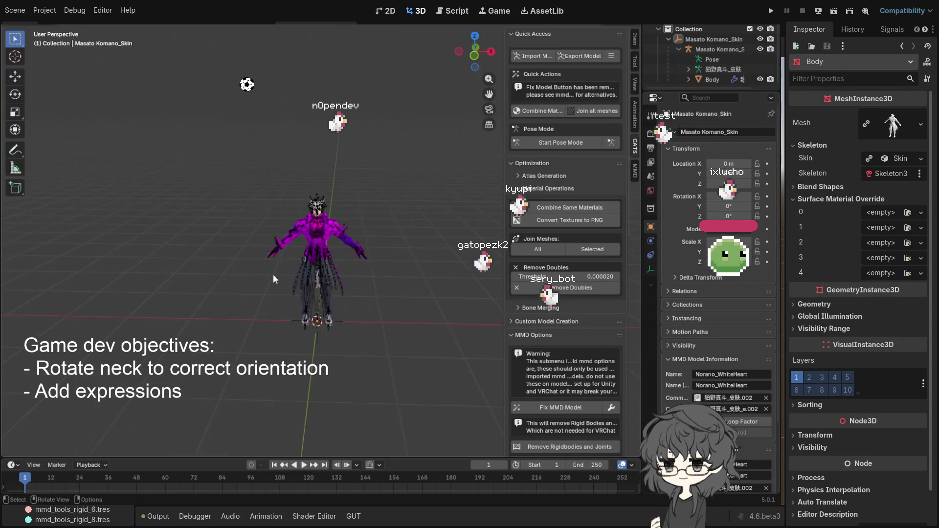
pyautogui.scroll(4, 317, 309)
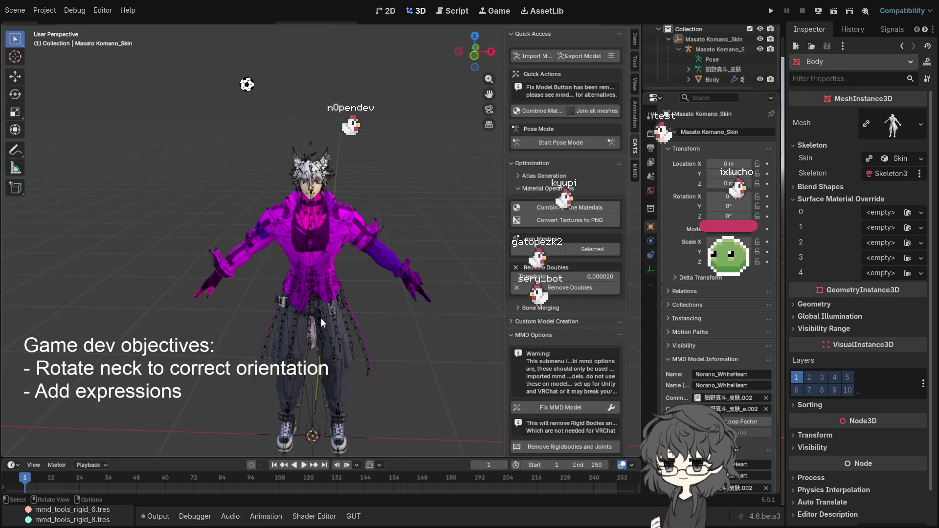
pyautogui.press('a')
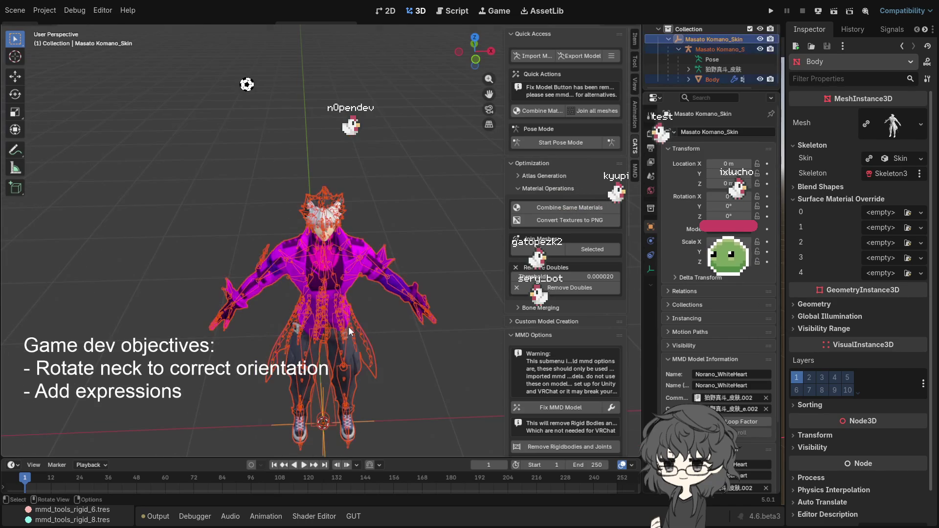
pyautogui.press('Delete')
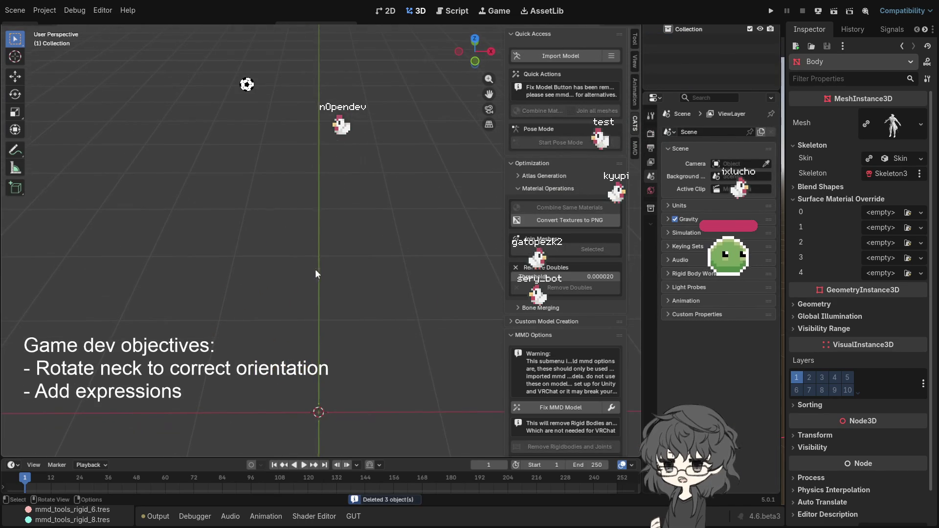
pyautogui.hotkey('ctrl', 's')
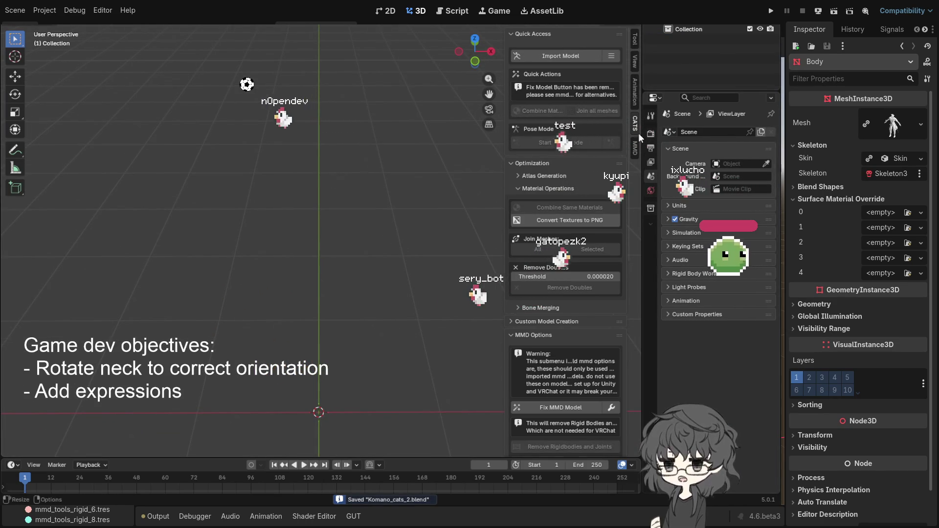